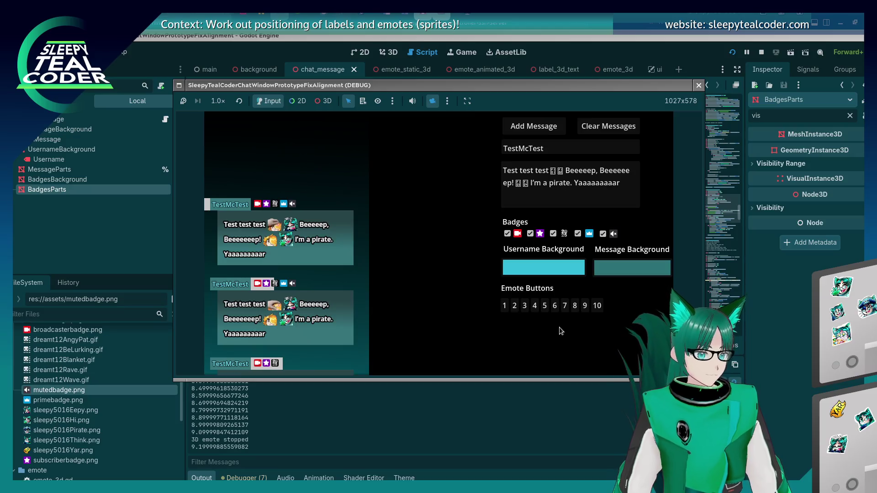
Stop the running chat window and scroll chat_message.gd to the badge background code.
{"action": "key", "text": "F8"}
{"action": "scroll", "coordinate": [525, 211], "scroll_direction": "down", "scroll_amount": 5}
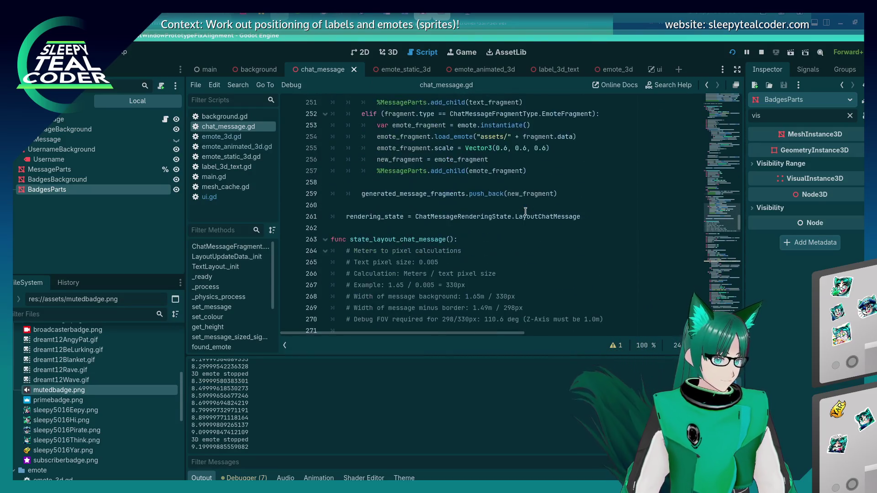
{"action": "scroll", "coordinate": [526, 211], "scroll_direction": "down", "scroll_amount": 10}
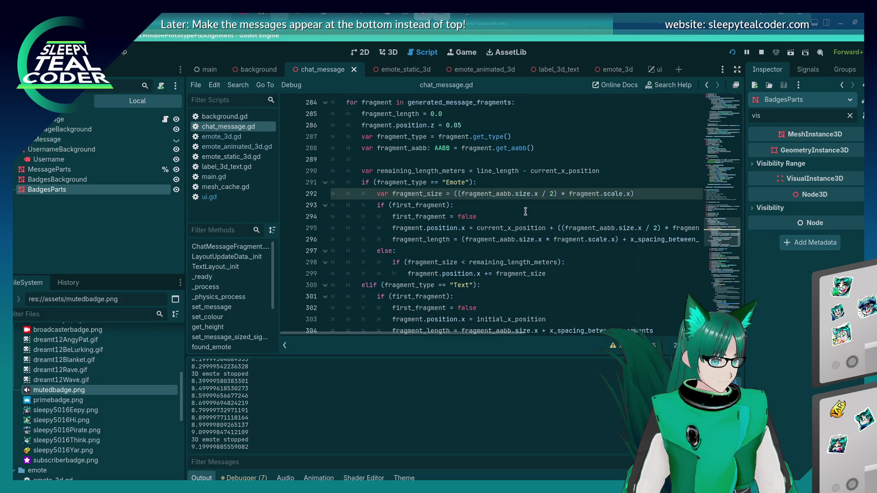
{"action": "scroll", "coordinate": [525, 211], "scroll_direction": "down", "scroll_amount": 1}
{"action": "scroll", "coordinate": [525, 211], "scroll_direction": "down", "scroll_amount": 5}
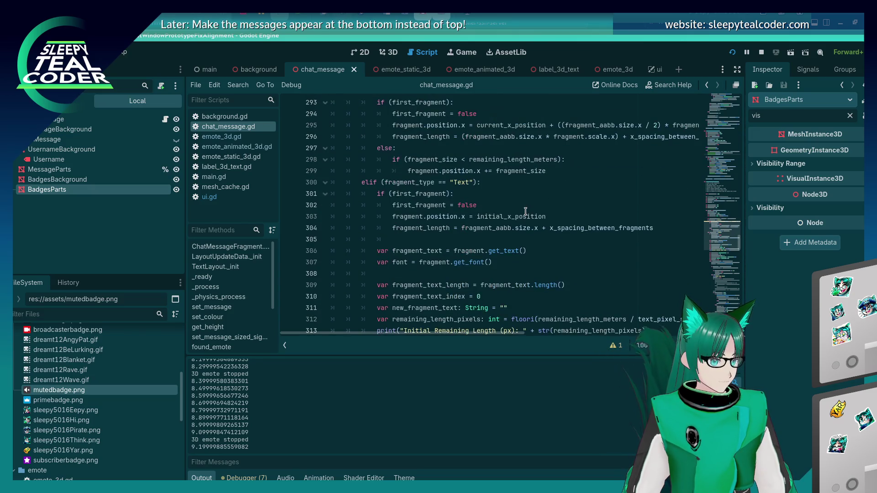
{"action": "scroll", "coordinate": [526, 211], "scroll_direction": "up", "scroll_amount": 3}
{"action": "scroll", "coordinate": [525, 211], "scroll_direction": "up", "scroll_amount": 18}
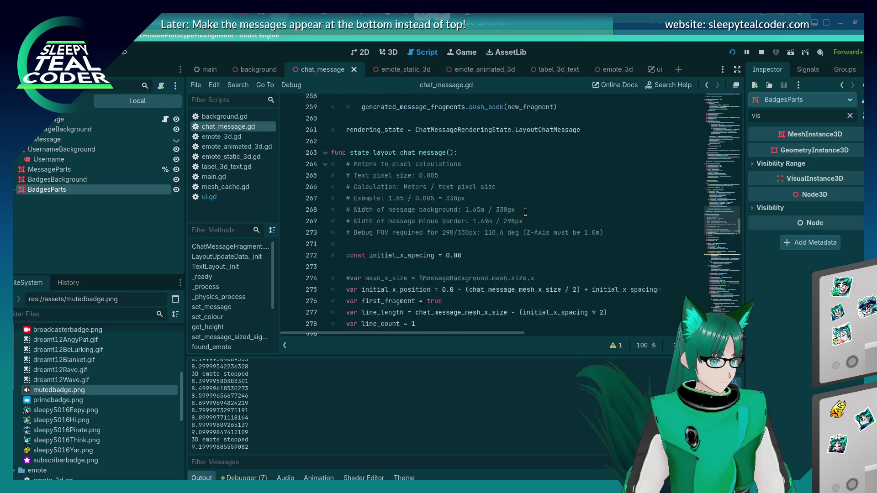
{"action": "scroll", "coordinate": [526, 211], "scroll_direction": "up", "scroll_amount": 2}
{"action": "scroll", "coordinate": [525, 211], "scroll_direction": "up", "scroll_amount": 2}
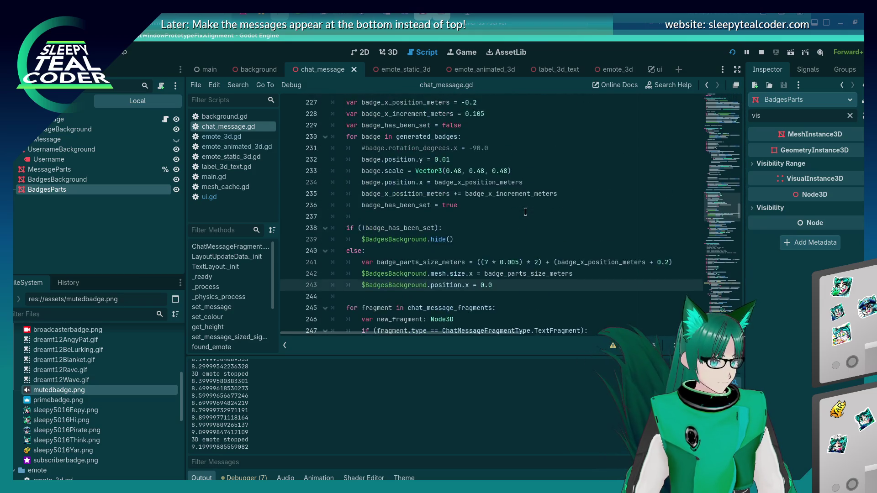
{"action": "scroll", "coordinate": [525, 211], "scroll_direction": "down", "scroll_amount": 2}
Place the caret at the end of line 243, $BadgesBackground.position.x = 0.0.
{"action": "left_click", "coordinate": [512, 206]}
{"action": "left_click", "coordinate": [509, 215]}
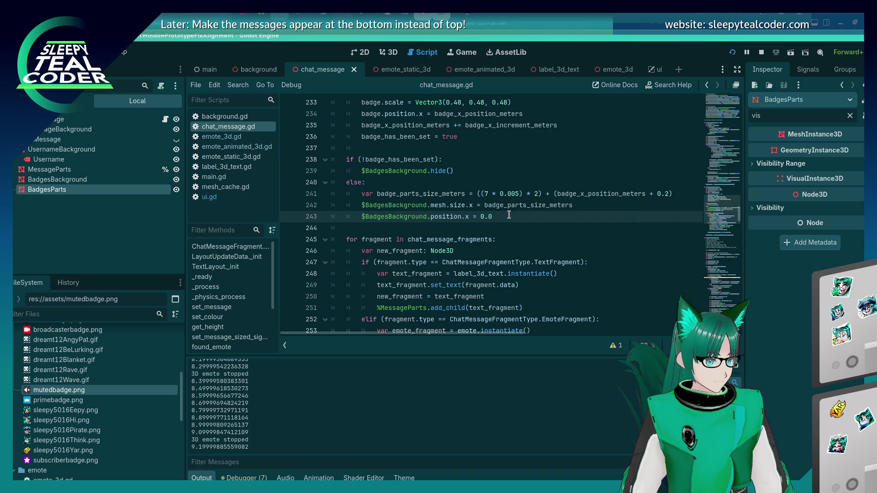
{"action": "scroll", "coordinate": [509, 214], "scroll_direction": "up", "scroll_amount": 2}
{"action": "type", "text": "#"}
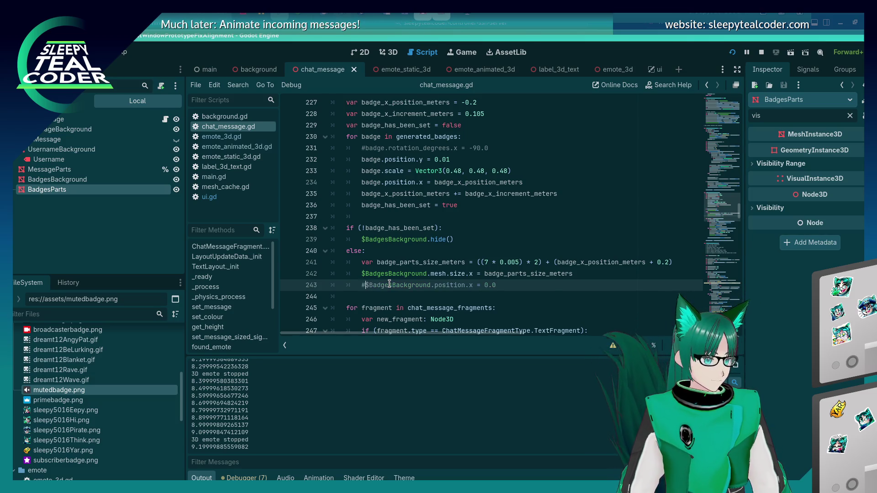
Disable the position.x reset line, then run the chat and add messages with and without the muted badge.
{"action": "key", "text": "BackSpace"}
{"action": "key", "text": "F5"}
{"action": "left_click", "coordinate": [560, 124]}
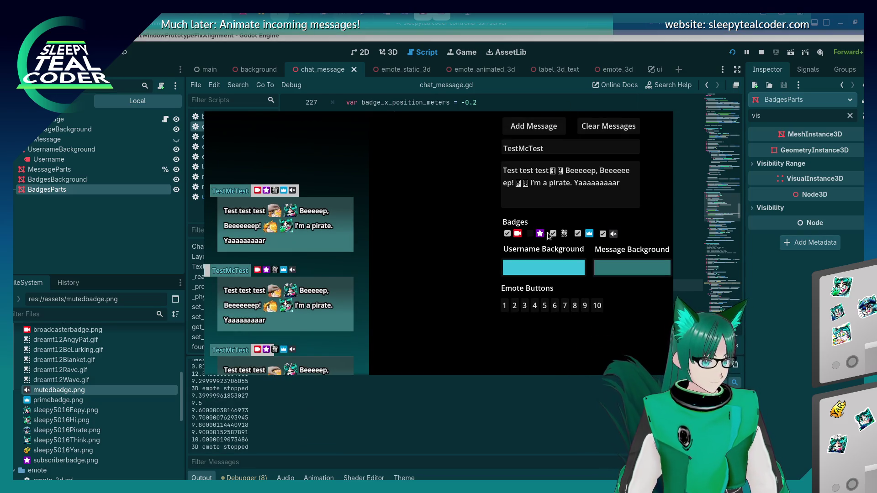
{"action": "left_click", "coordinate": [602, 233]}
{"action": "left_click", "coordinate": [534, 126]}
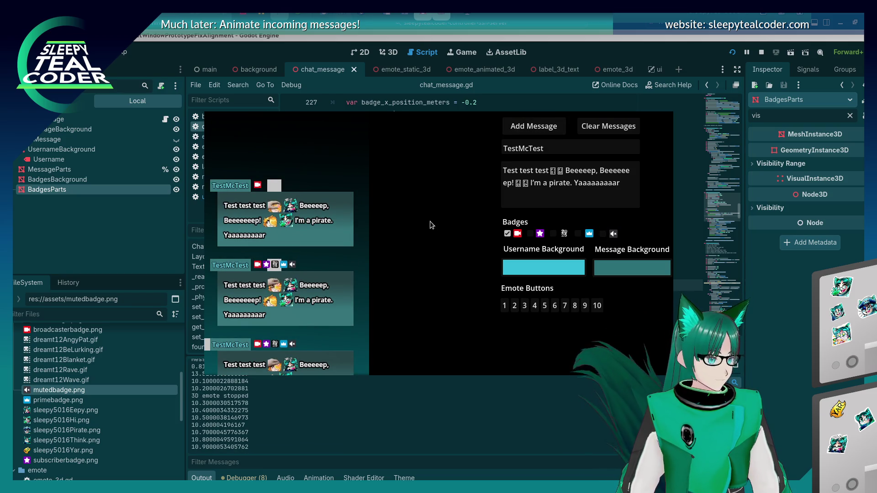
{"action": "left_click", "coordinate": [742, 322]}
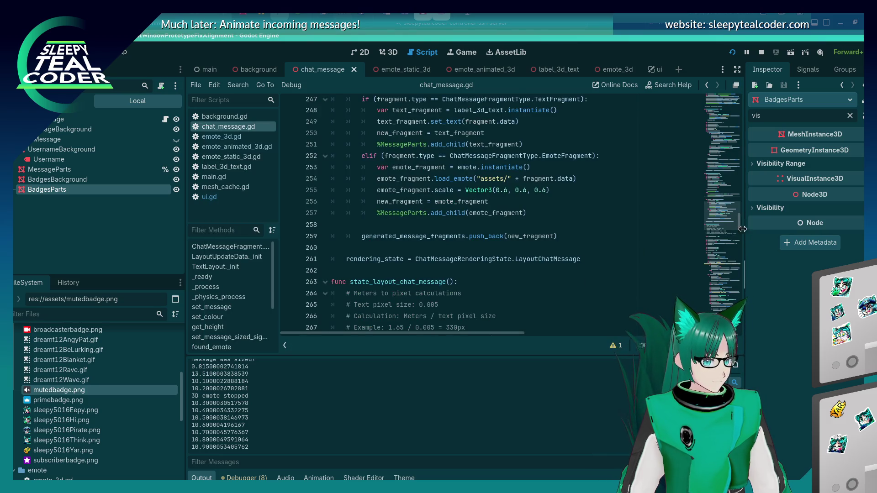
Move the commented badge position.x line above the mesh.size.x line and uncomment it.
{"action": "scroll", "coordinate": [736, 209], "scroll_direction": "down", "scroll_amount": 20}
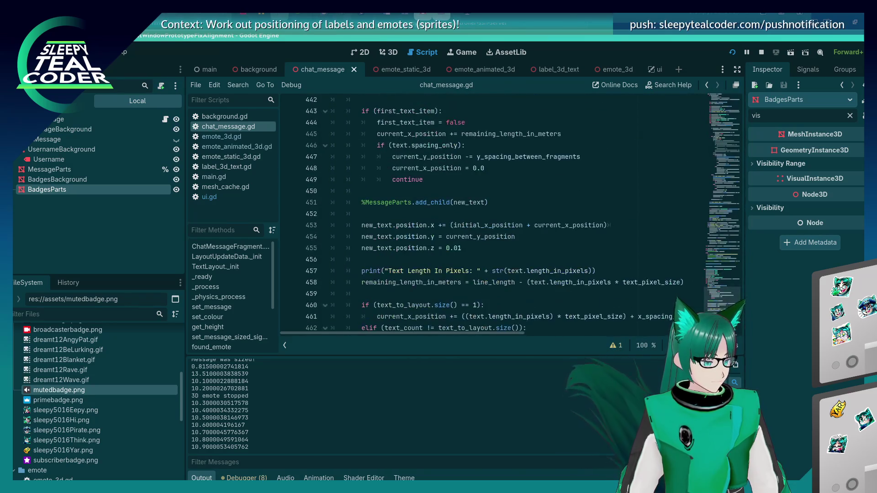
{"action": "scroll", "coordinate": [506, 261], "scroll_direction": "down", "scroll_amount": 8}
{"action": "scroll", "coordinate": [507, 261], "scroll_direction": "up", "scroll_amount": 4}
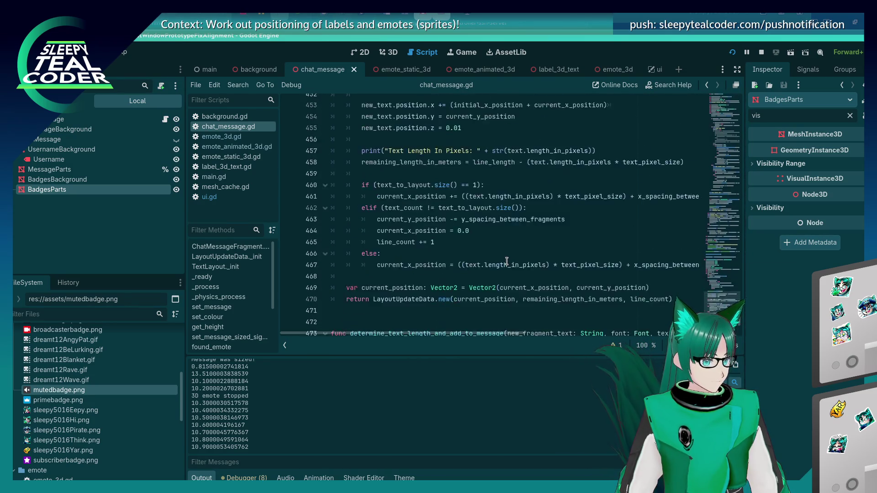
{"action": "scroll", "coordinate": [506, 260], "scroll_direction": "up", "scroll_amount": 20}
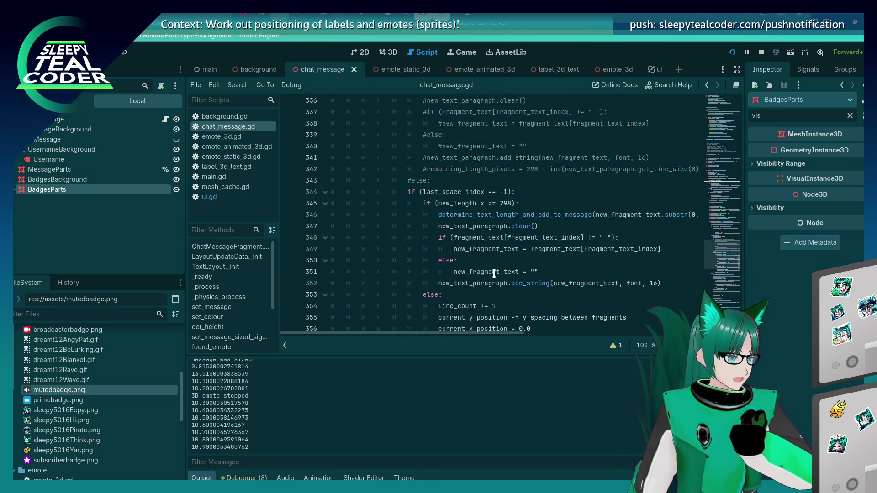
{"action": "scroll", "coordinate": [494, 273], "scroll_direction": "up", "scroll_amount": 16}
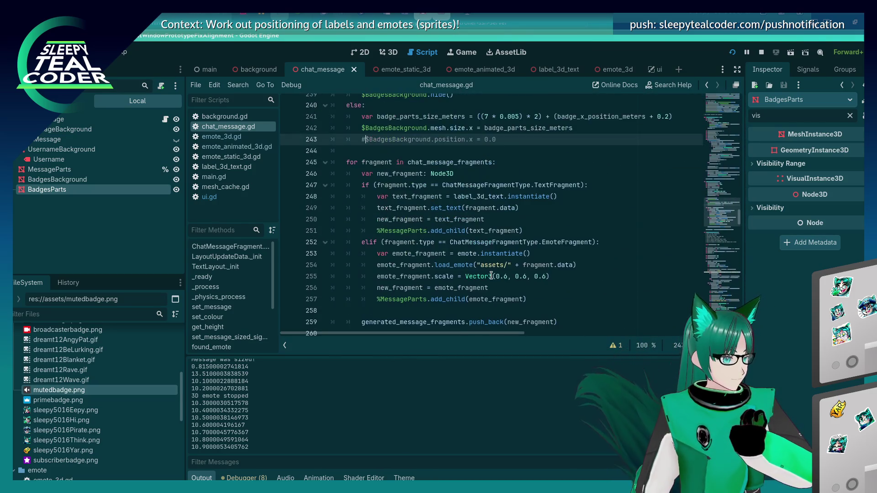
{"action": "scroll", "coordinate": [491, 274], "scroll_direction": "up", "scroll_amount": 3}
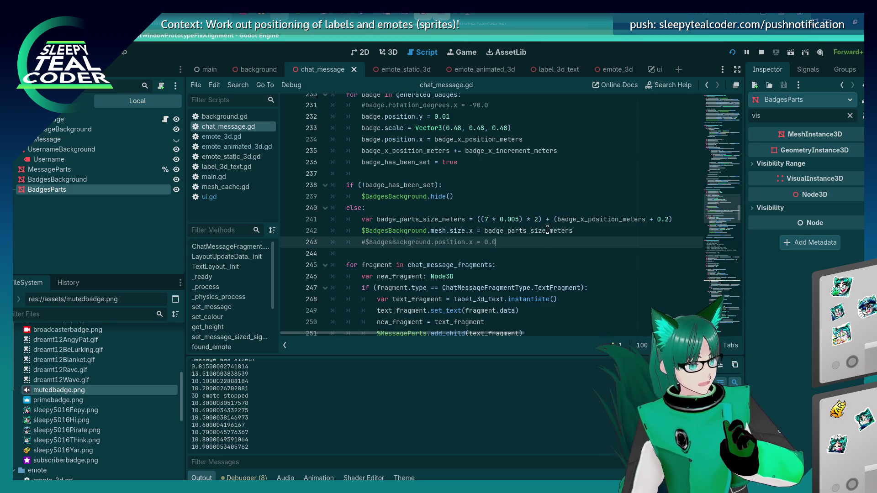
{"action": "key", "text": "ctrl+x"}
{"action": "key", "text": "Up"}
{"action": "key", "text": "Up"}
{"action": "key", "text": "Down"}
{"action": "key", "text": "ctrl+v"}
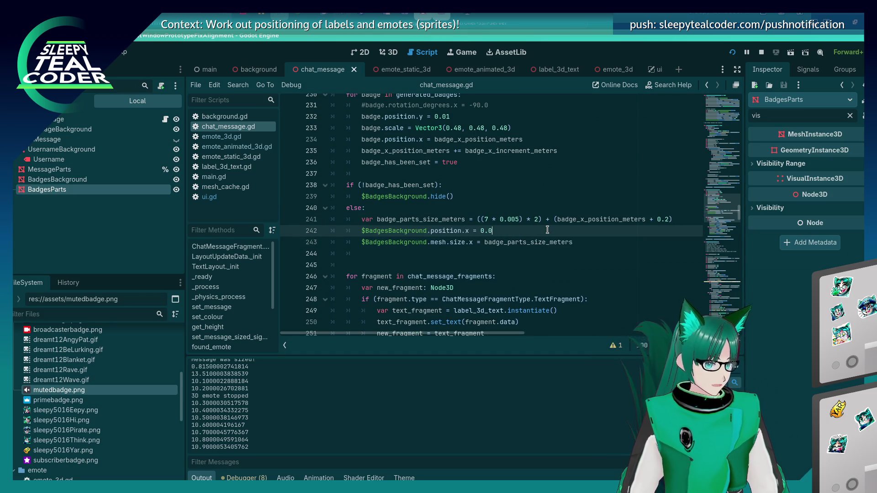
Replace 0.0 with $BadgesBackground.mesh.size.x so the background offsets by its mesh width.
{"action": "key", "text": "BackSpace"}
{"action": "type", "text": "$B"}
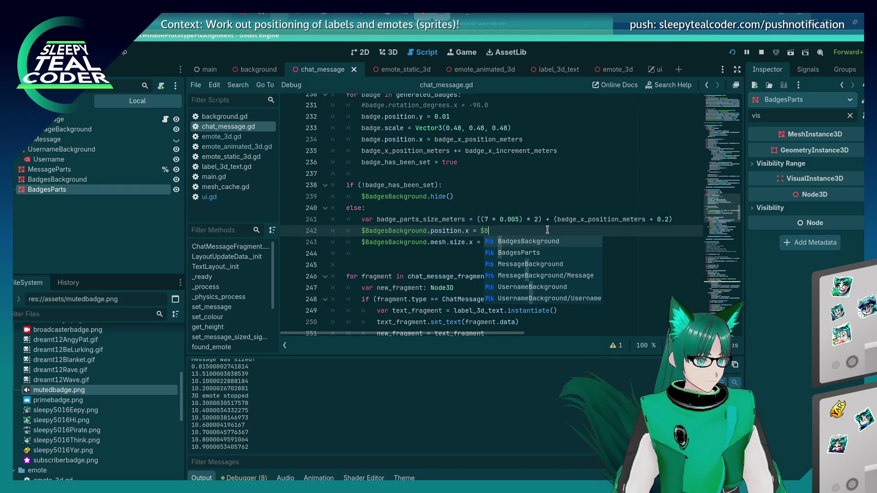
{"action": "type", "text": "adgesBac"}
{"action": "key", "text": "Return"}
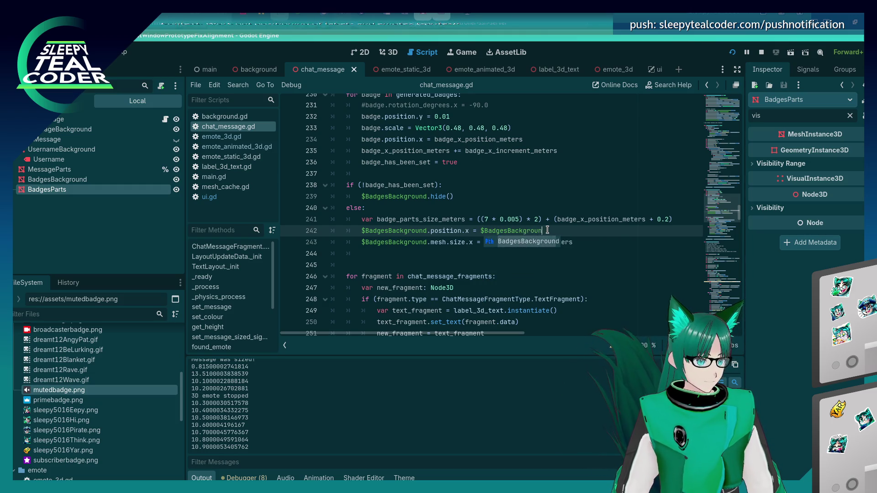
{"action": "type", "text": ".mesh.size.x"}
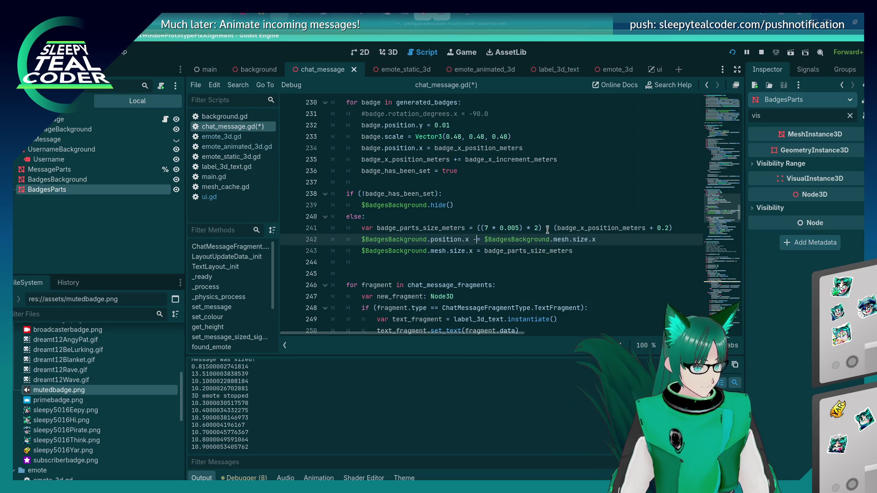
Halve the offset by wrapping the mesh width term as ( ... / 2) and save.
{"action": "type", "text": "("}
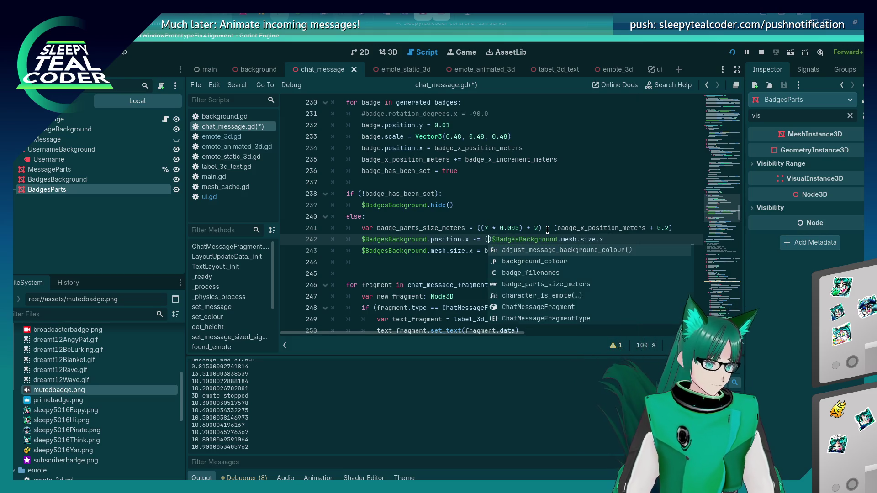
{"action": "key", "text": "Delete"}
{"action": "key", "text": "End"}
{"action": "type", "text": "/ 2)"}
{"action": "key", "text": "ctrl+s"}
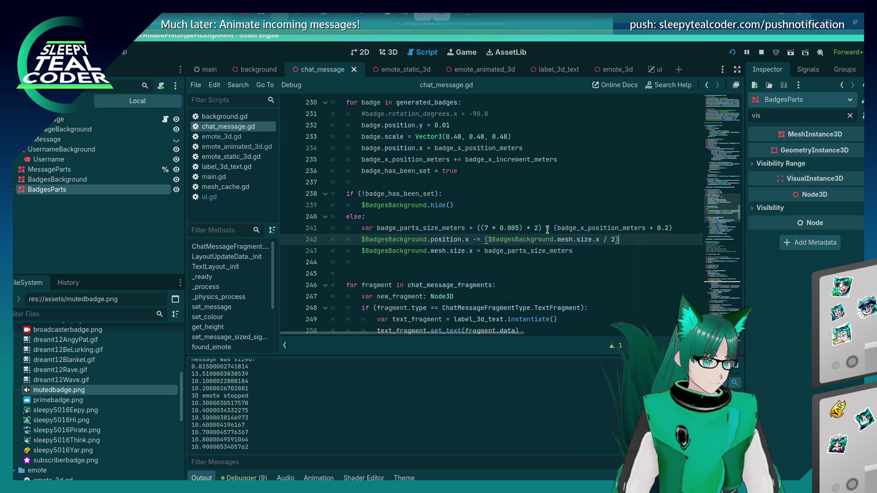
Run the chat and add test messages with the purple star and third badges enabled.
{"action": "key", "text": "F5"}
{"action": "left_click", "coordinate": [540, 128]}
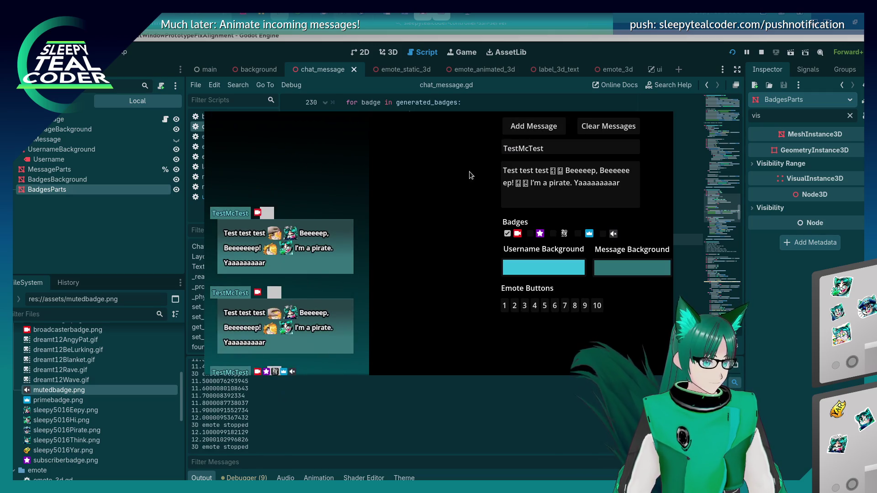
{"action": "left_click", "coordinate": [530, 233]}
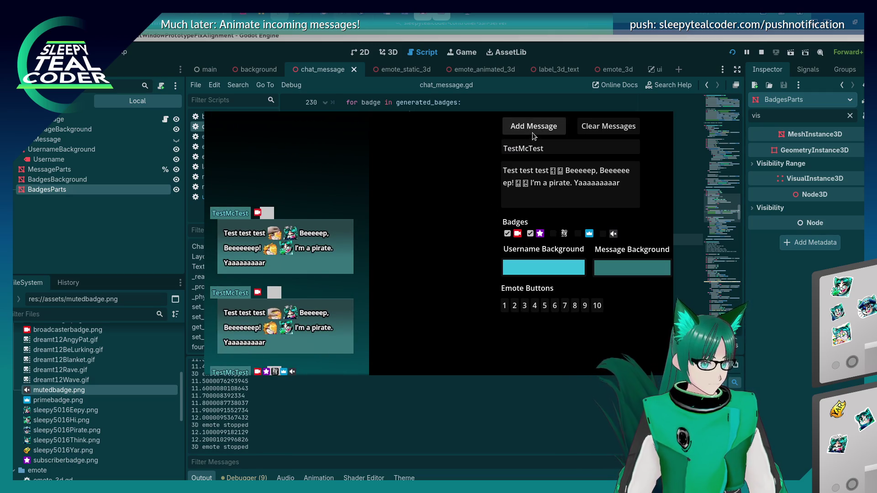
{"action": "left_click", "coordinate": [532, 133]}
{"action": "left_click", "coordinate": [552, 233]}
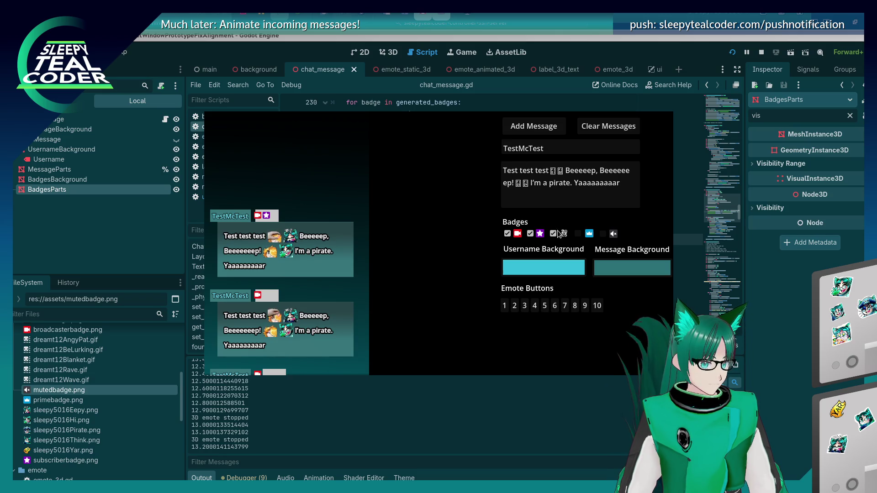
{"action": "left_click", "coordinate": [528, 131]}
{"action": "key", "text": "F8"}
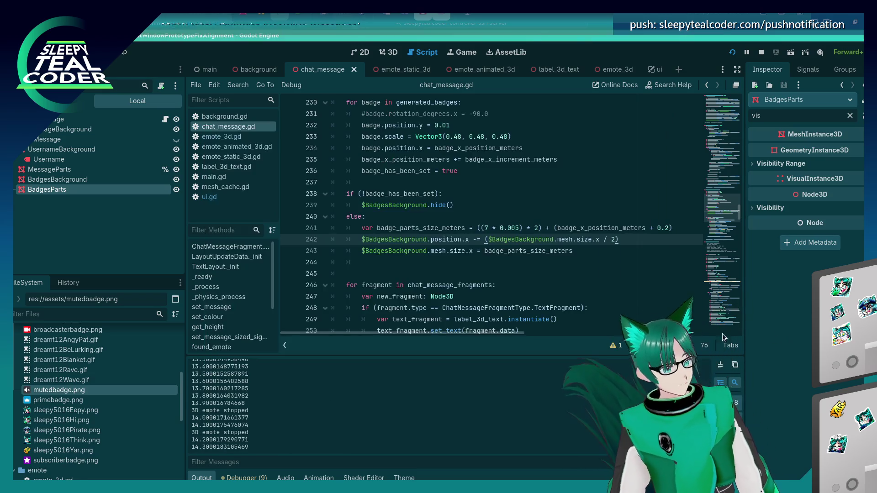
Remove the halving on line 242 so it subtracts the full mesh width again.
{"action": "left_click", "coordinate": [488, 240]}
{"action": "key", "text": "BackSpace"}
{"action": "key", "text": "End"}
{"action": "key", "text": "BackSpace"}
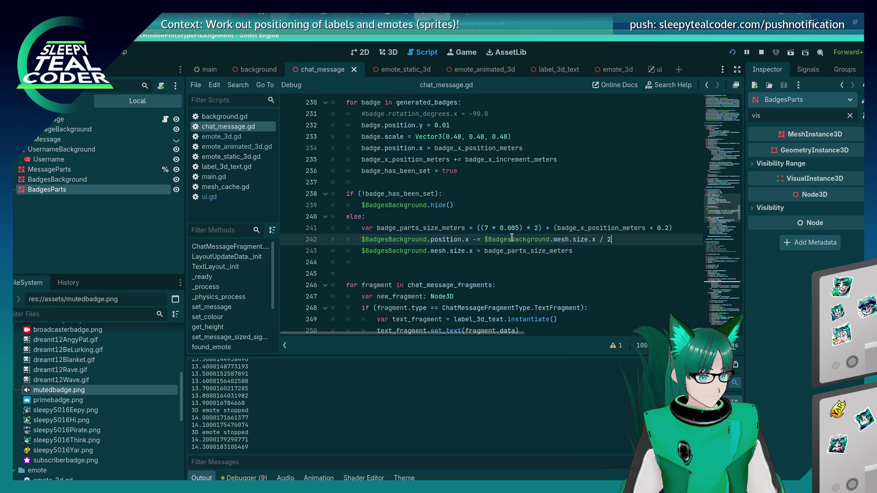
Rerun the chat, add a message with only the broadcaster badge, and return to the editor.
{"action": "key", "text": "F5"}
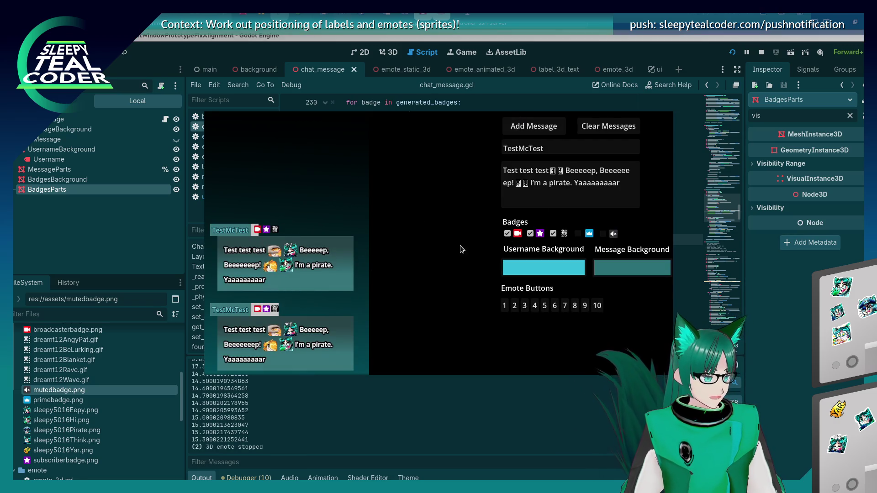
{"action": "left_click", "coordinate": [530, 234]}
{"action": "left_click", "coordinate": [552, 234]}
{"action": "left_click", "coordinate": [533, 126]}
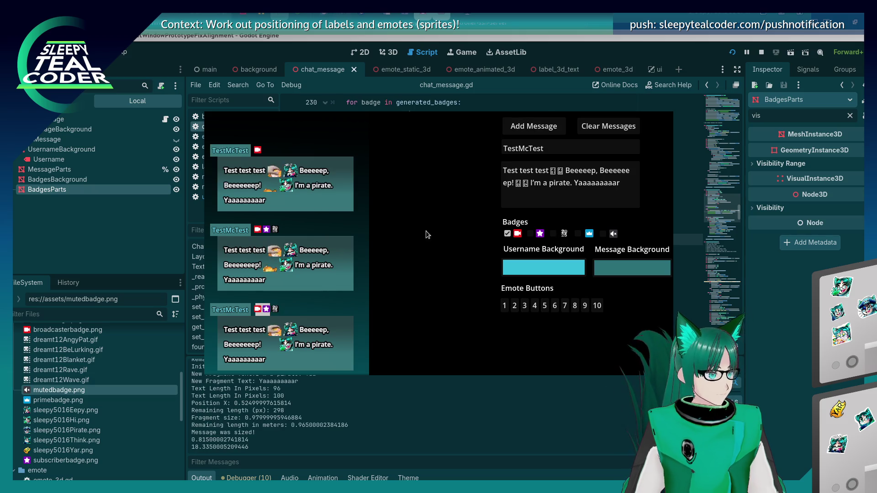
{"action": "left_click", "coordinate": [787, 343]}
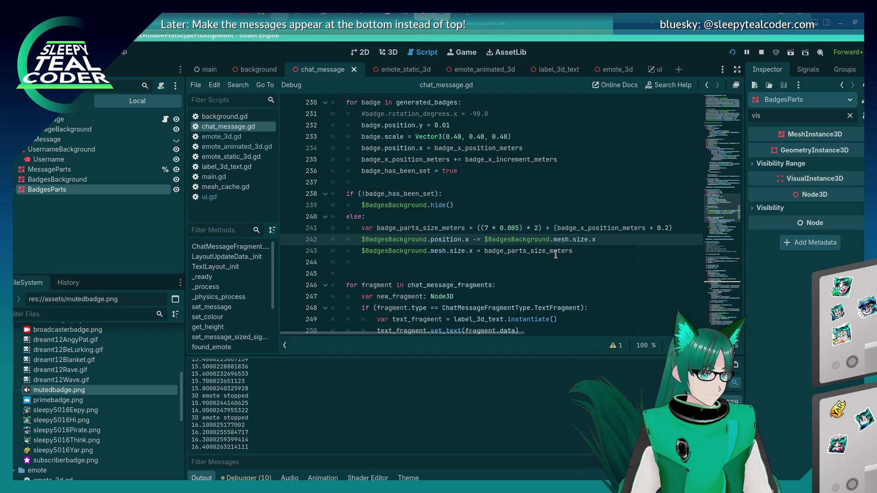
Run the chat once more, add another test message, and stop it.
{"action": "key", "text": "F5"}
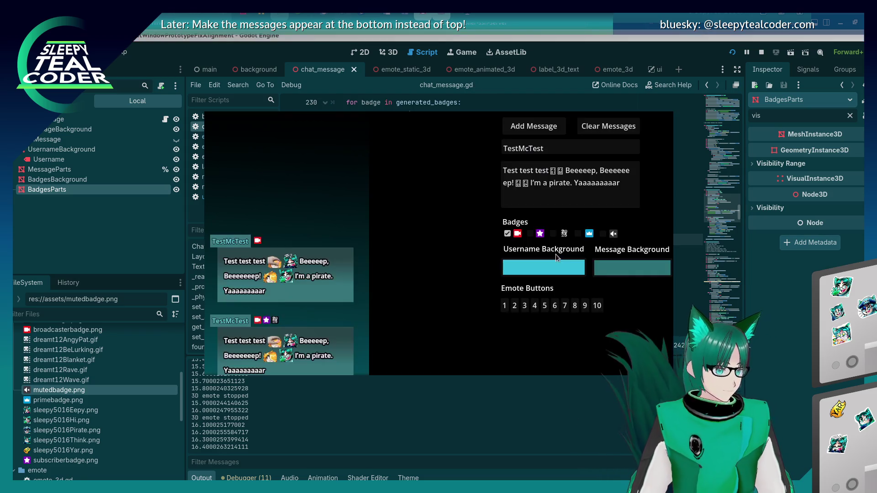
{"action": "left_click", "coordinate": [546, 129]}
{"action": "key", "text": "F8"}
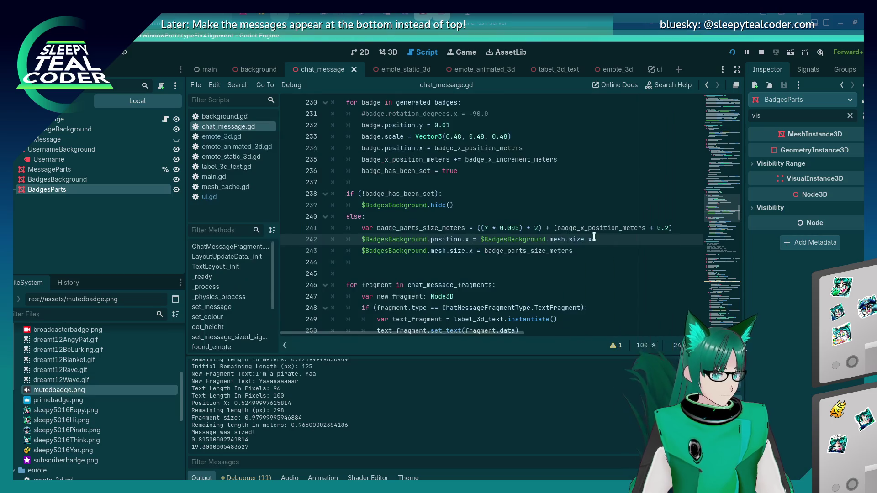
Delete $BadgesBackground.mesh.size.x from line 242 and comment the line out with '#'.
{"action": "left_click_drag", "start_coordinate": [482, 240], "coordinate": [592, 240]}
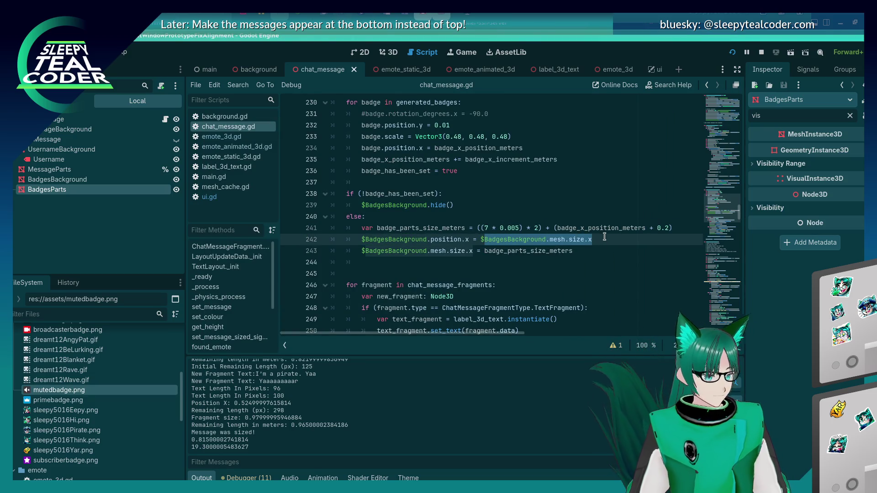
{"action": "key", "text": "BackSpace"}
{"action": "key", "text": "Home"}
{"action": "type", "text": "#"}
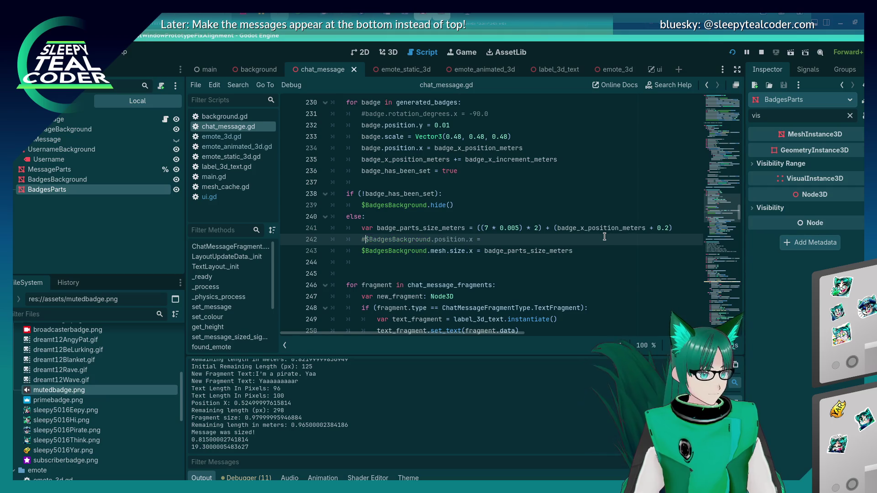
Run the chat and measure the badge area on the first message with the ruler.
{"action": "key", "text": "F5"}
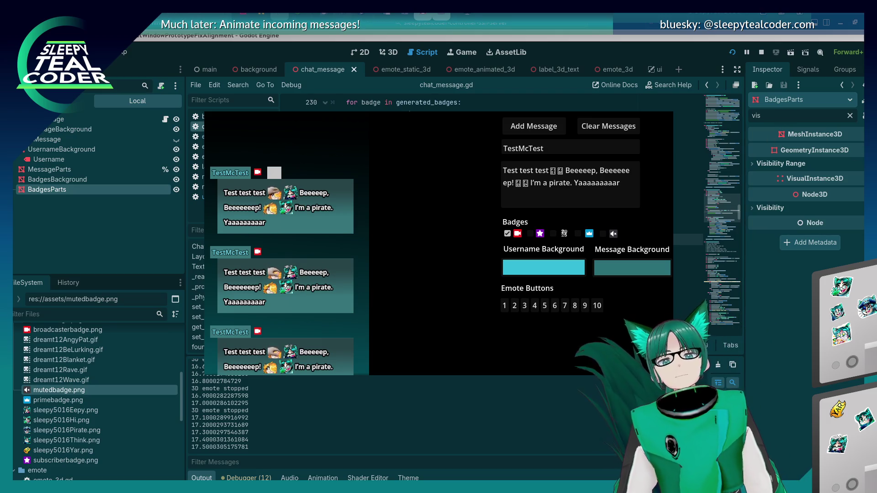
{"action": "mouse_move", "coordinate": [733, 198]}
{"action": "left_mouse_down"}
{"action": "mouse_move", "coordinate": [328, 195]}
{"action": "mouse_move", "coordinate": [348, 200]}
{"action": "left_mouse_up"}
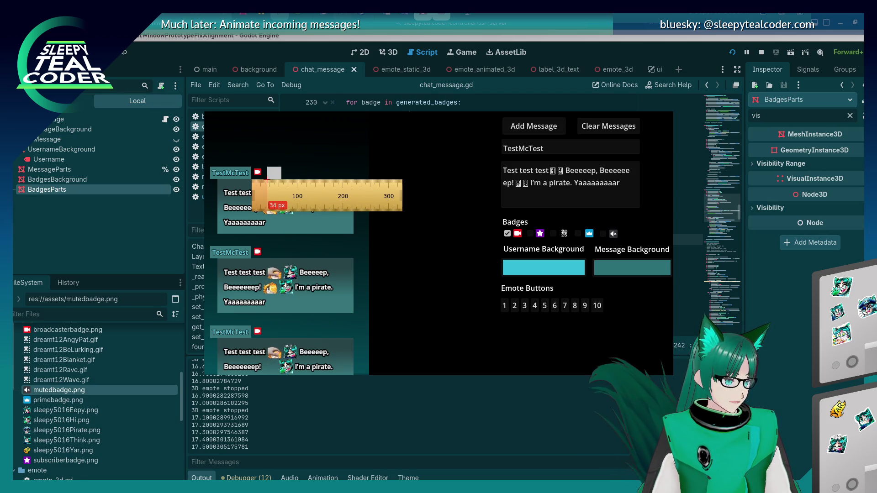
{"action": "left_click_drag", "start_coordinate": [267, 181], "coordinate": [278, 182]}
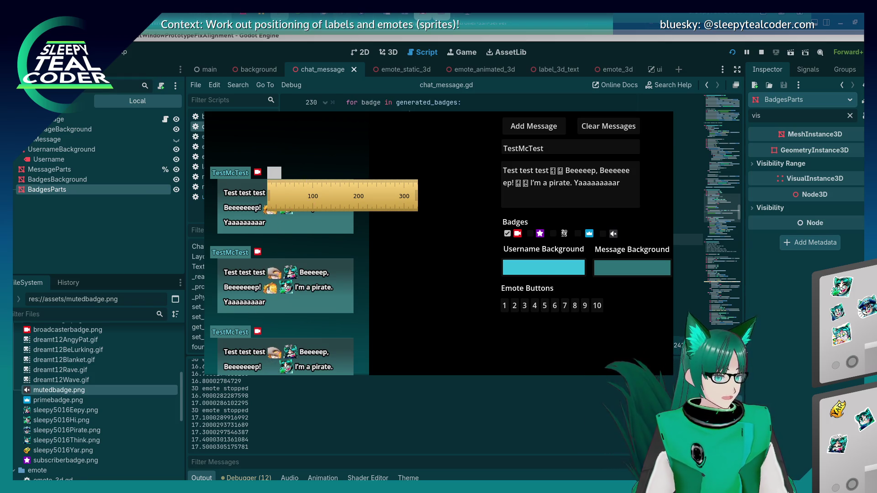
{"action": "key", "text": "F8"}
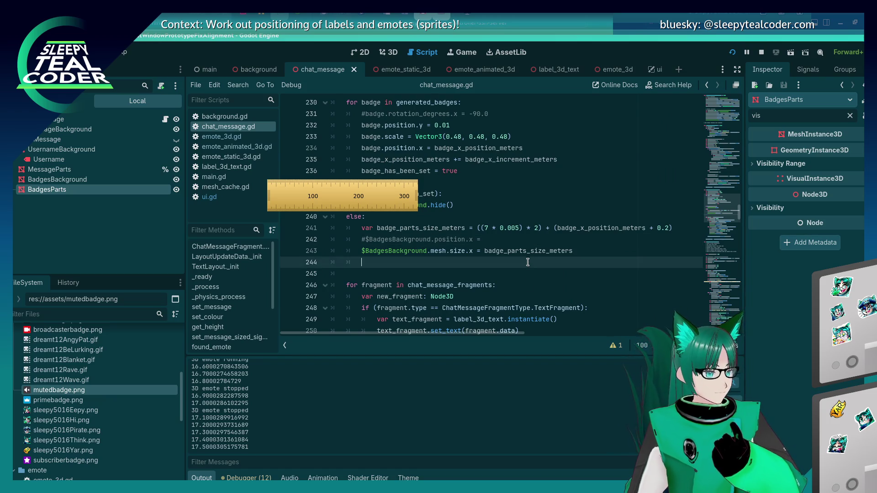
Dismiss the measuring ruler and review the badge variables above the background lines.
{"action": "scroll", "coordinate": [523, 265], "scroll_direction": "up", "scroll_amount": 8}
{"action": "key", "text": "Escape"}
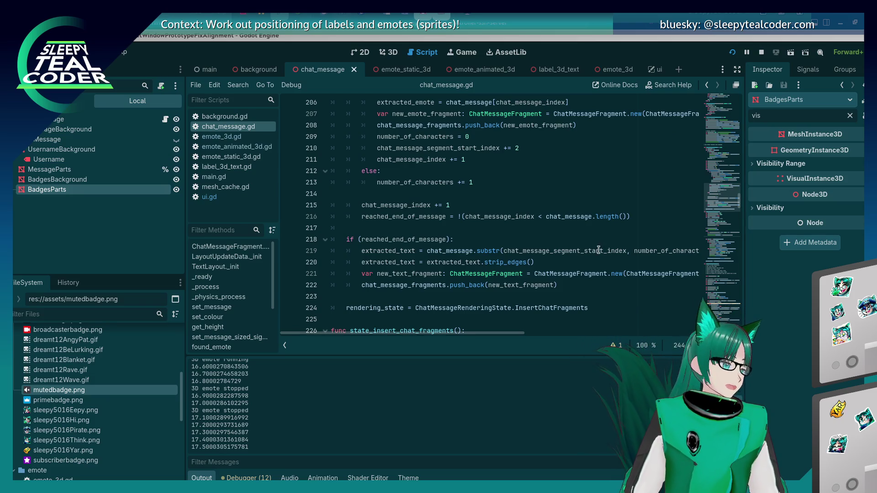
{"action": "scroll", "coordinate": [594, 255], "scroll_direction": "down", "scroll_amount": 10}
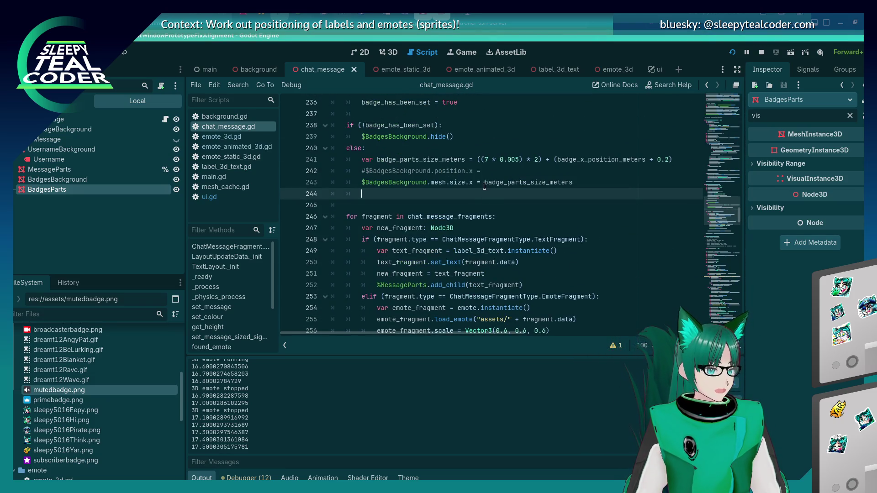
{"action": "left_click", "coordinate": [490, 183]}
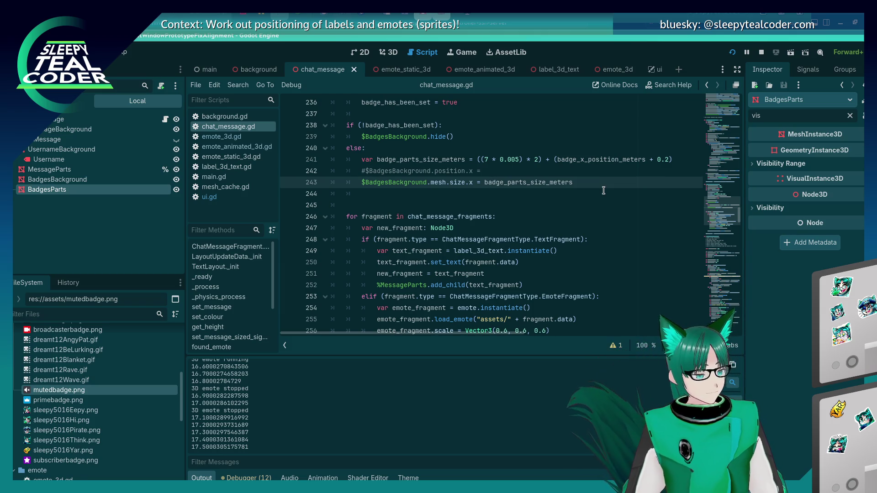
{"action": "key", "text": "Up"}
{"action": "key", "text": "Up"}
{"action": "key", "text": "Up"}
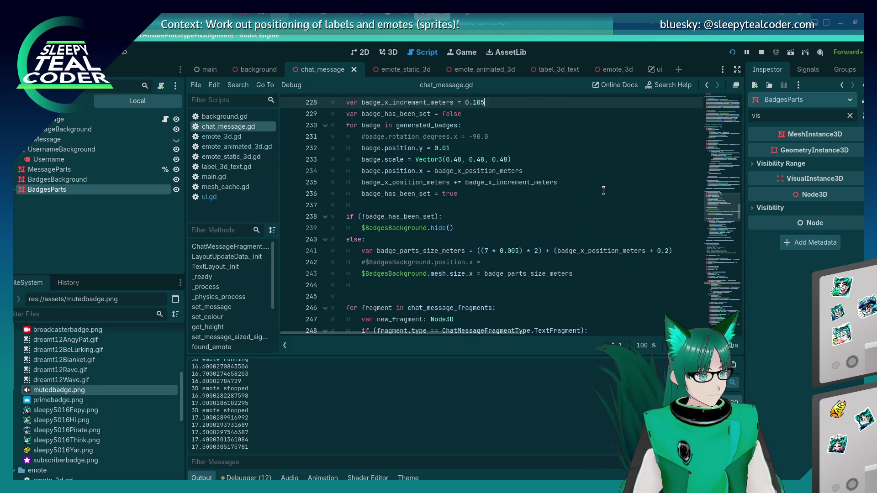
{"action": "key", "text": "Down"}
{"action": "key", "text": "Down"}
{"action": "key", "text": "Down"}
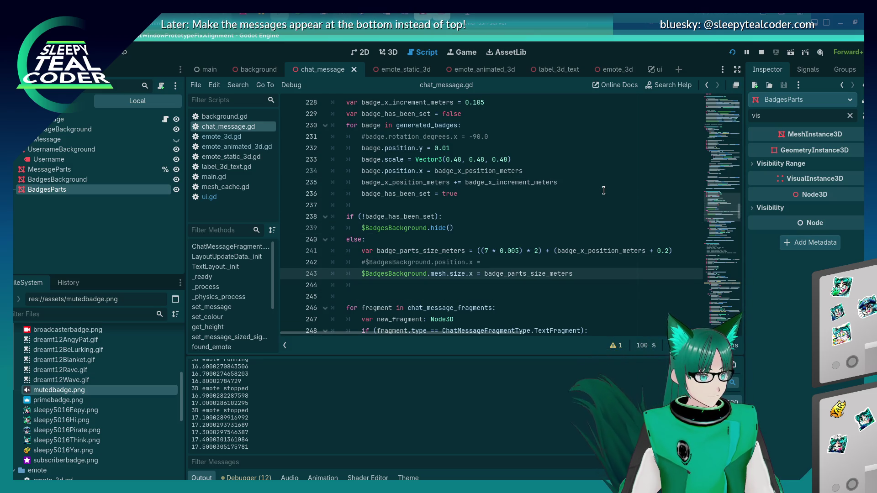
Uncomment line 242 as '$BadgesBackground.position.x -=' and bring up code completion.
{"action": "key", "text": "Up"}
{"action": "key", "text": "Delete"}
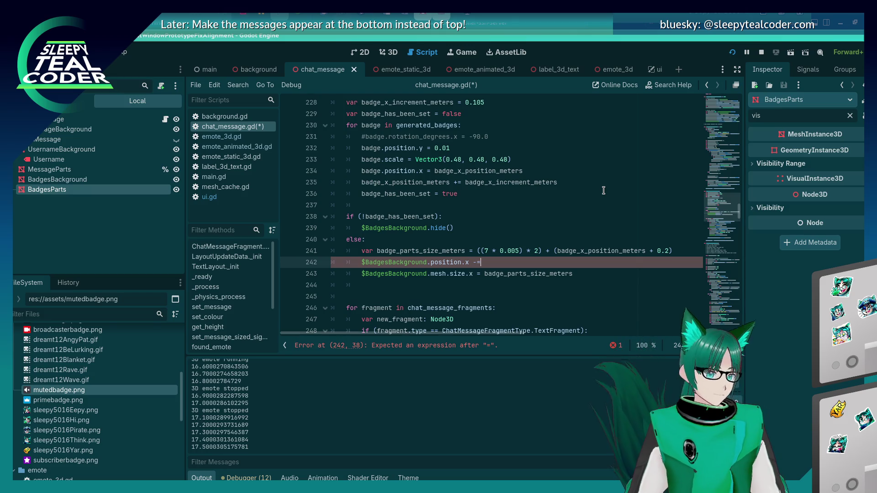
{"action": "key", "text": "ctrl+space"}
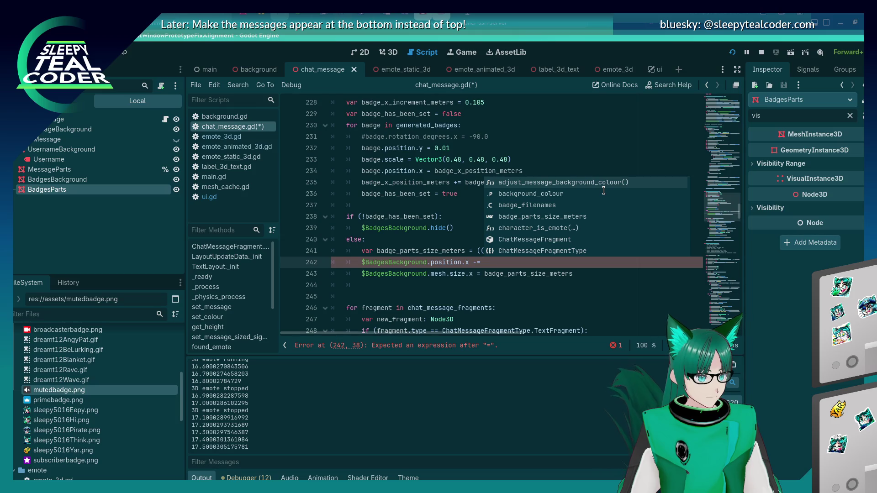
{"action": "key", "text": "alt+Tab"}
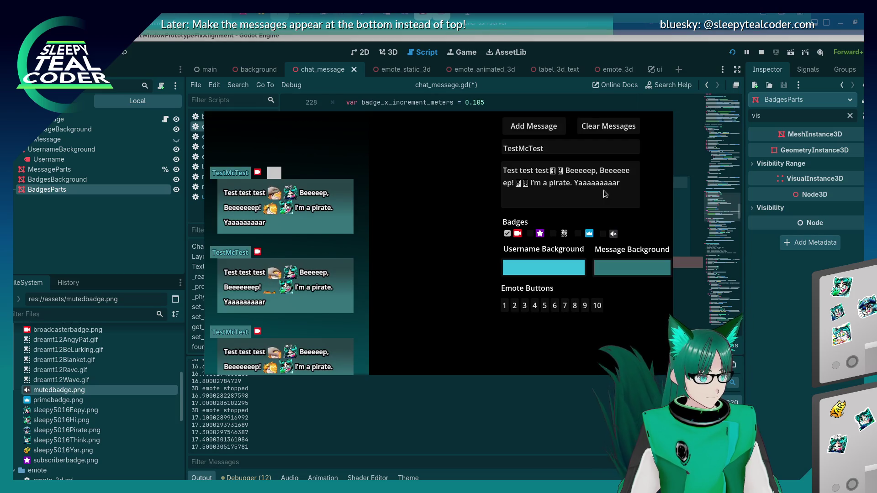
{"action": "key", "text": "alt+Tab"}
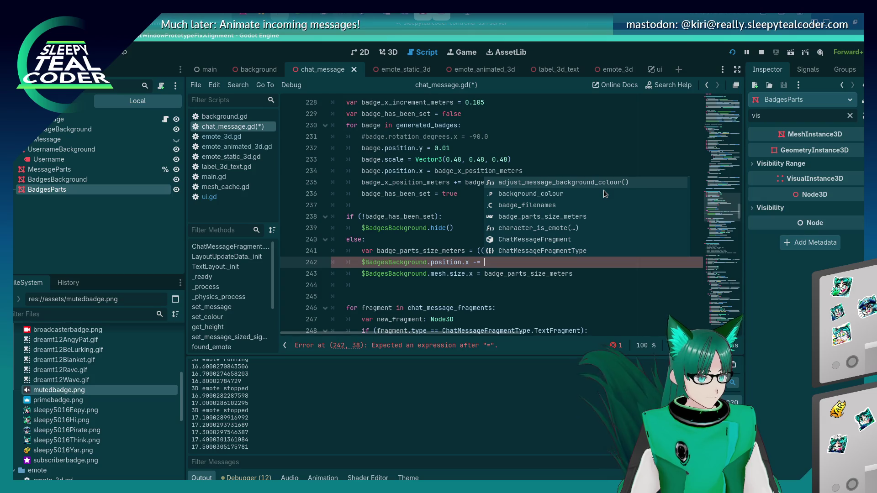
Make line 242 subtract (badge_parts_size_meters - ( ... )), closing the parentheses at the end.
{"action": "key", "text": "Escape"}
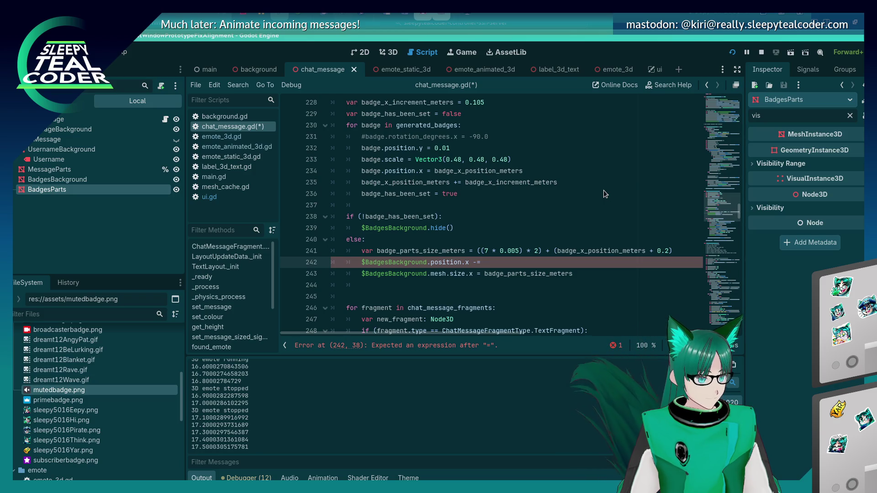
{"action": "type", "text": " badge_"}
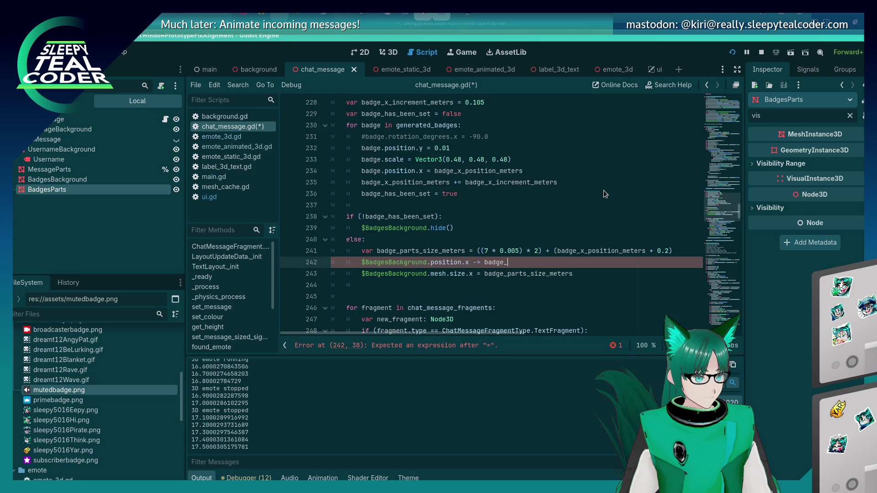
{"action": "type", "text": "parts_size_meters - "}
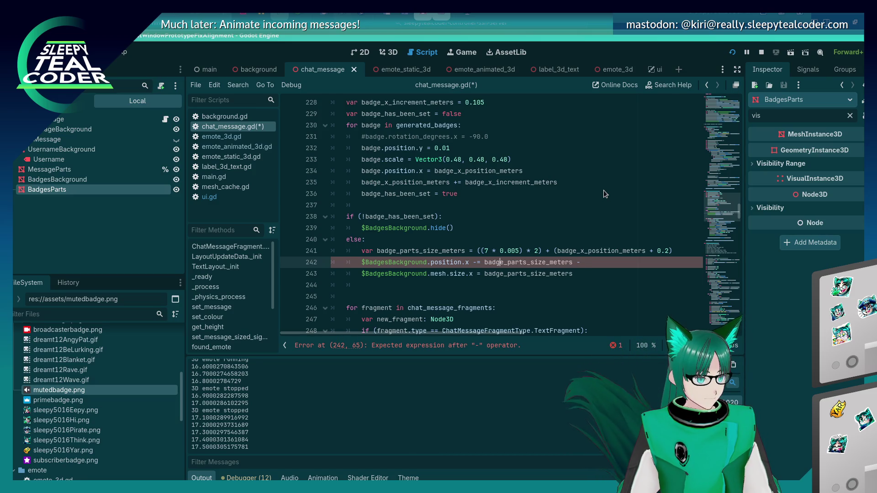
{"action": "type", "text": "("}
{"action": "key", "text": "End"}
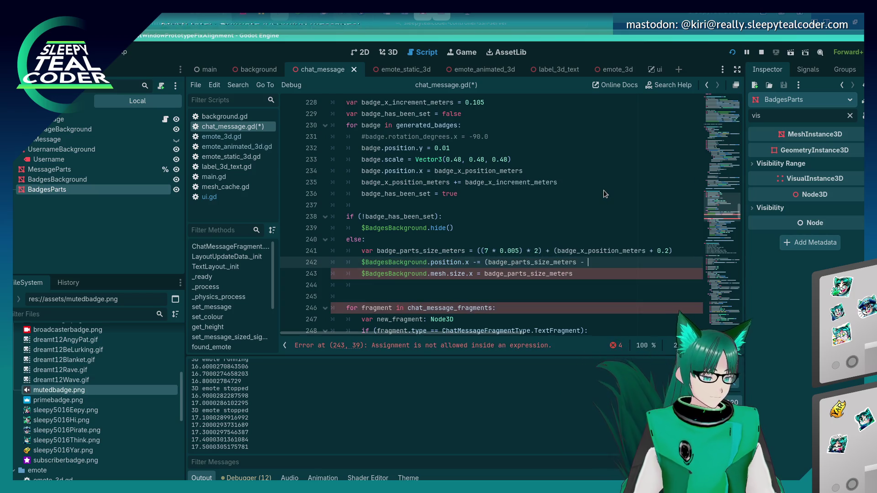
{"action": "type", "text": ")"}
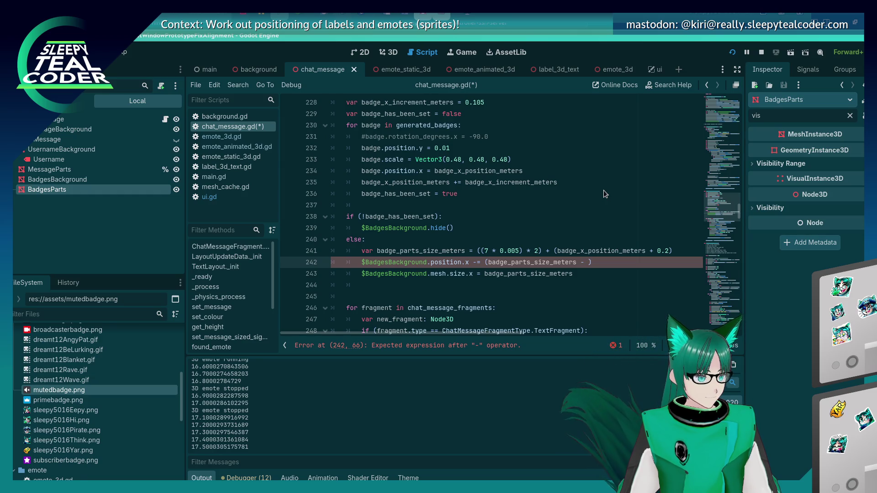
Insert badge_x_increment_meters * into the inner parenthesized term on line 242.
{"action": "scroll", "coordinate": [457, 183], "scroll_direction": "up", "scroll_amount": 2}
{"action": "double_click", "coordinate": [397, 170]}
{"action": "key", "text": "ctrl+c"}
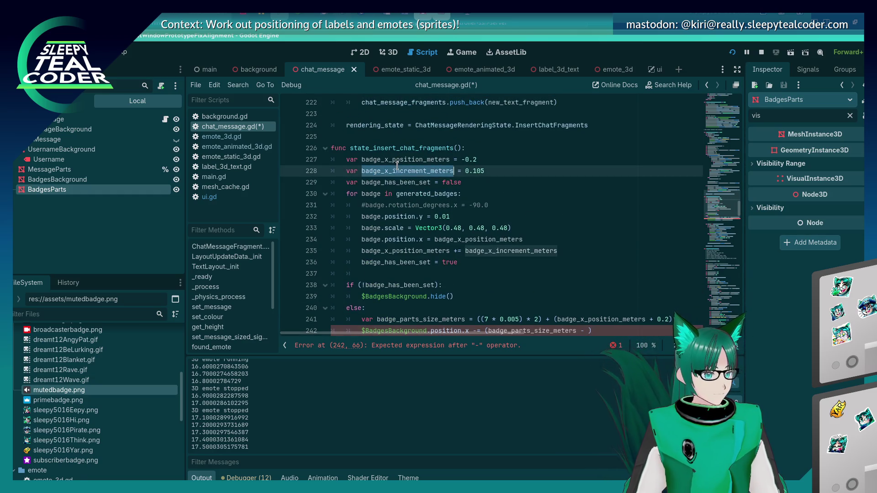
{"action": "scroll", "coordinate": [397, 165], "scroll_direction": "down", "scroll_amount": 3}
{"action": "left_click", "coordinate": [587, 228]}
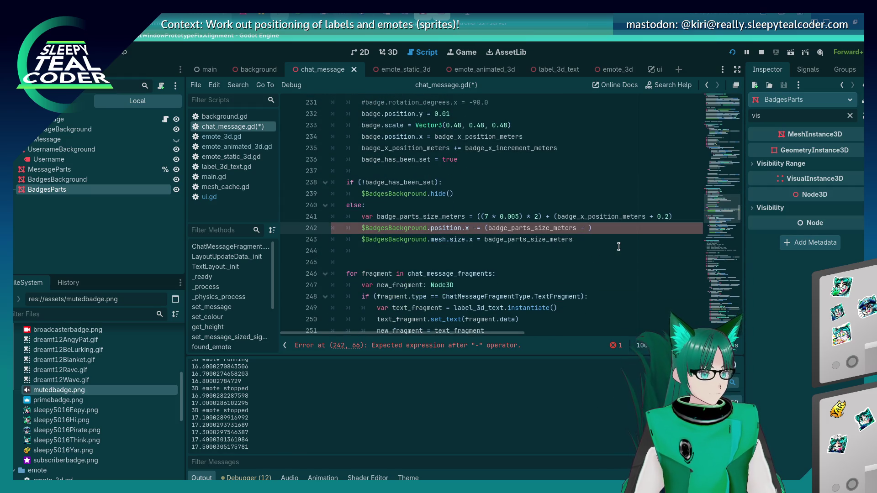
{"action": "type", "text": "("}
{"action": "key", "text": "ctrl+v"}
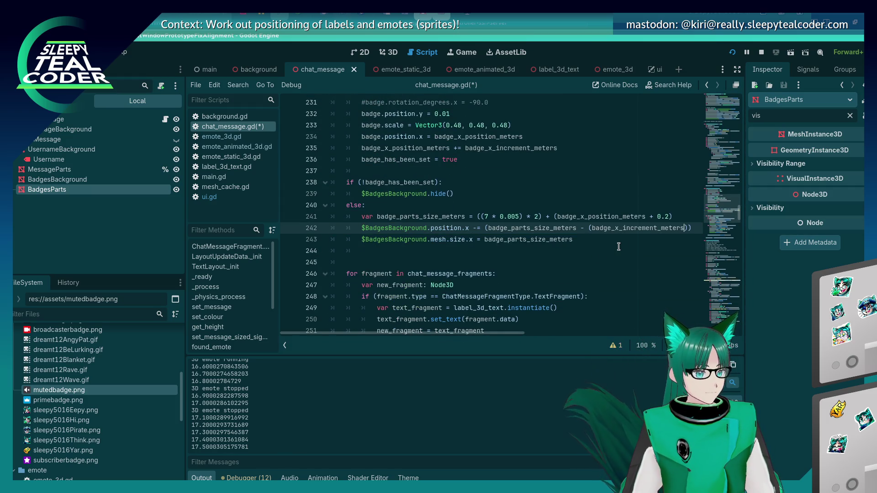
{"action": "scroll", "coordinate": [402, 177], "scroll_direction": "up", "scroll_amount": 3}
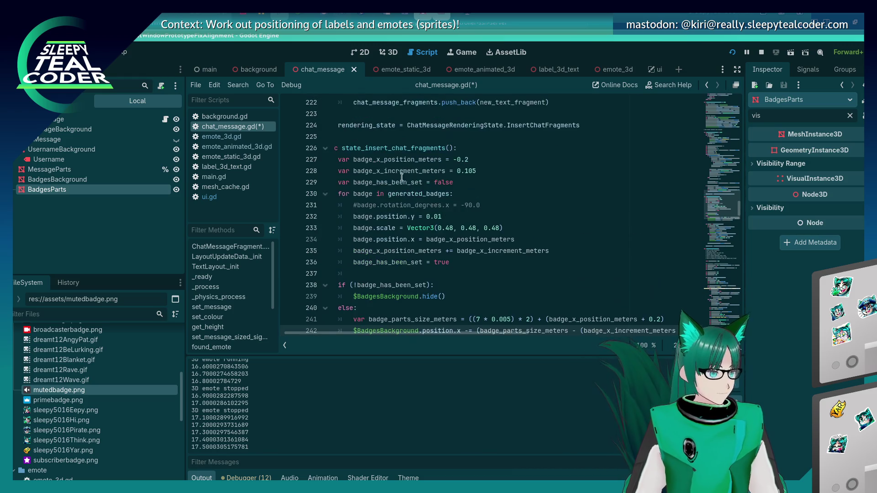
{"action": "type", "text": "*"}
Multiply by generated_badges.count() using autocomplete and save the script.
{"action": "double_click", "coordinate": [418, 194]}
{"action": "scroll", "coordinate": [709, 281], "scroll_direction": "down", "scroll_amount": 1}
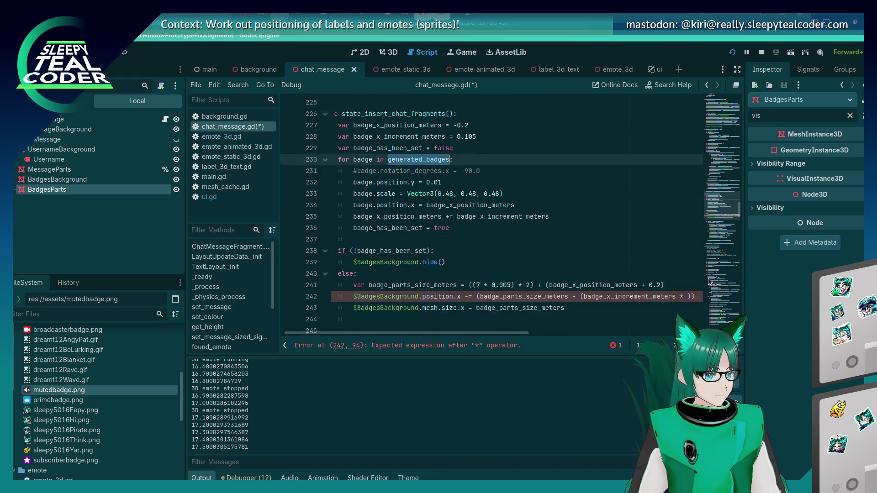
{"action": "scroll", "coordinate": [709, 280], "scroll_direction": "down", "scroll_amount": 1}
{"action": "left_click", "coordinate": [686, 262]}
{"action": "type", "text": "generated_badges."}
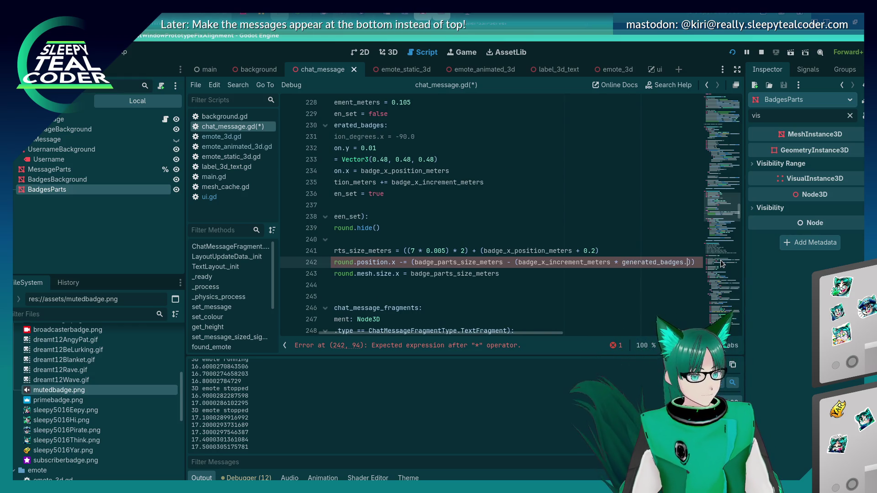
{"action": "type", "text": "count("}
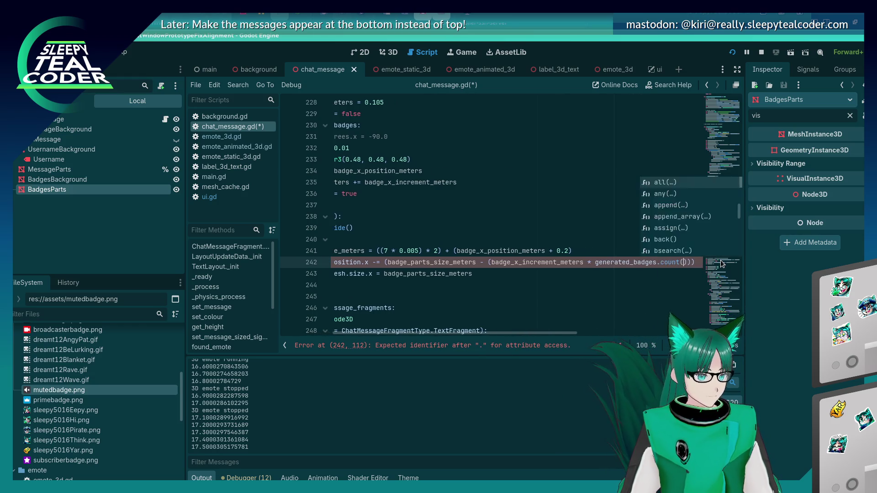
{"action": "key", "text": "Return"}
{"action": "key", "text": "ctrl+s"}
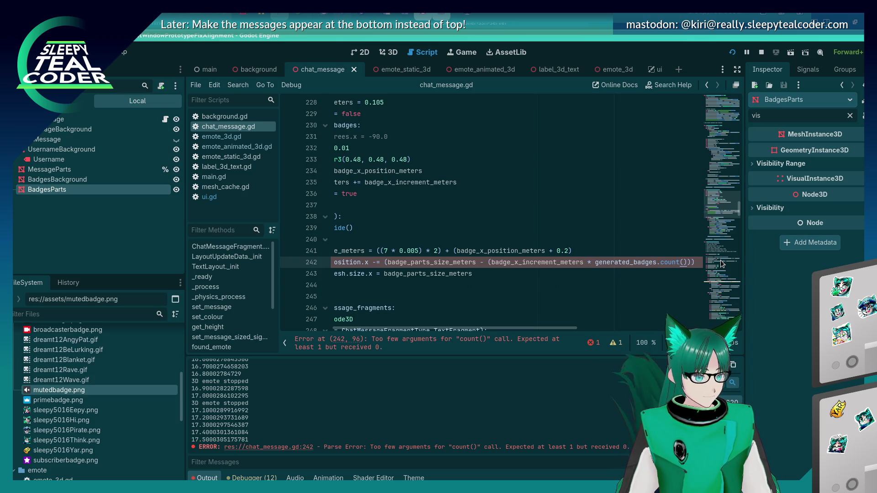
Fix the extra parenthesis, replace count() with size(), and run the project.
{"action": "key", "text": "Delete"}
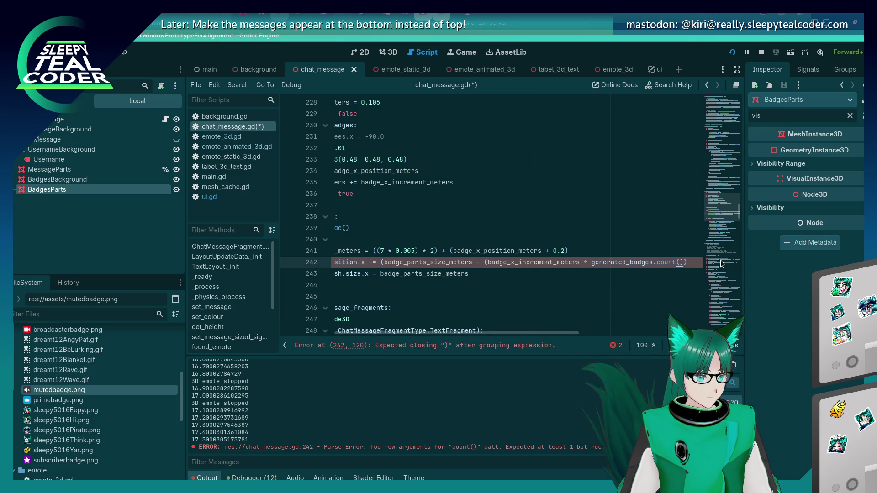
{"action": "key", "text": "BackSpace"}
{"action": "key", "text": "Home"}
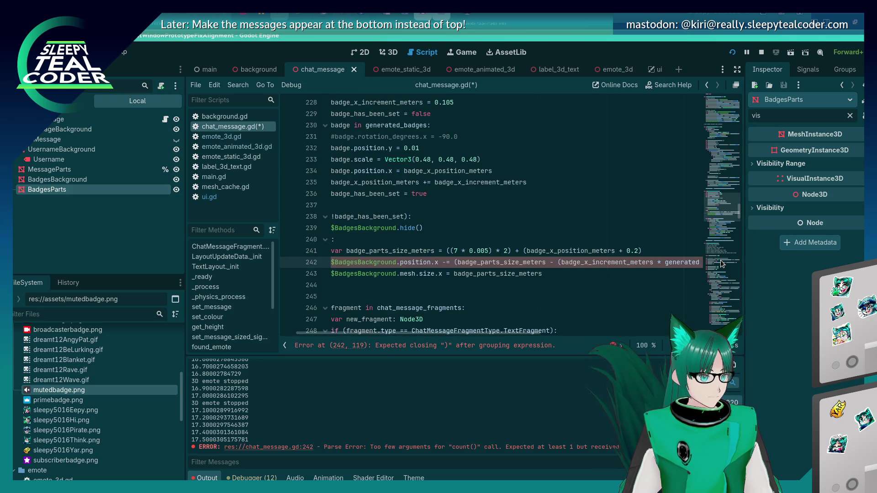
{"action": "key", "text": "End"}
{"action": "type", "text": ")"}
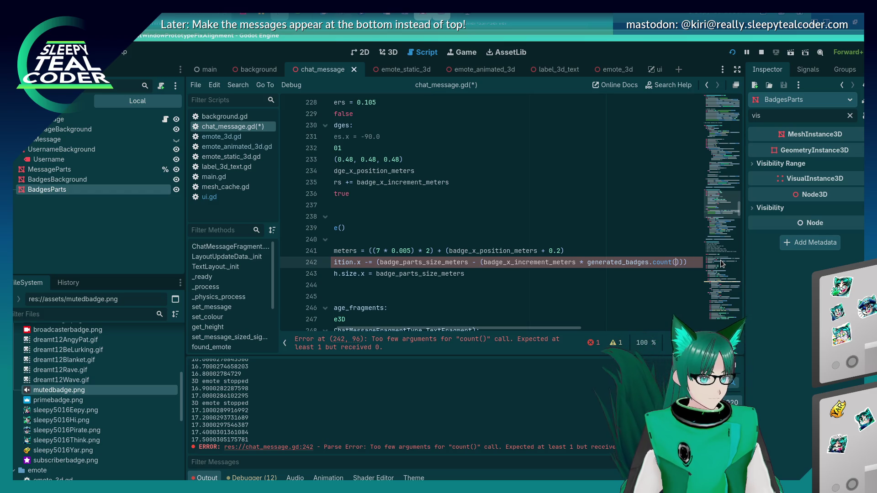
{"action": "key", "text": "Left"}
{"action": "key", "text": "BackSpace"}
{"action": "type", "text": "size"}
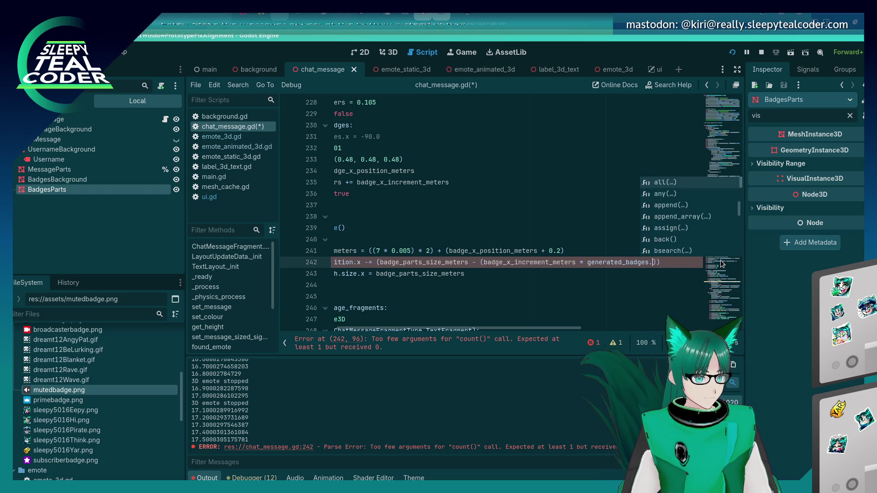
{"action": "key", "text": "Return"}
{"action": "key", "text": "F5"}
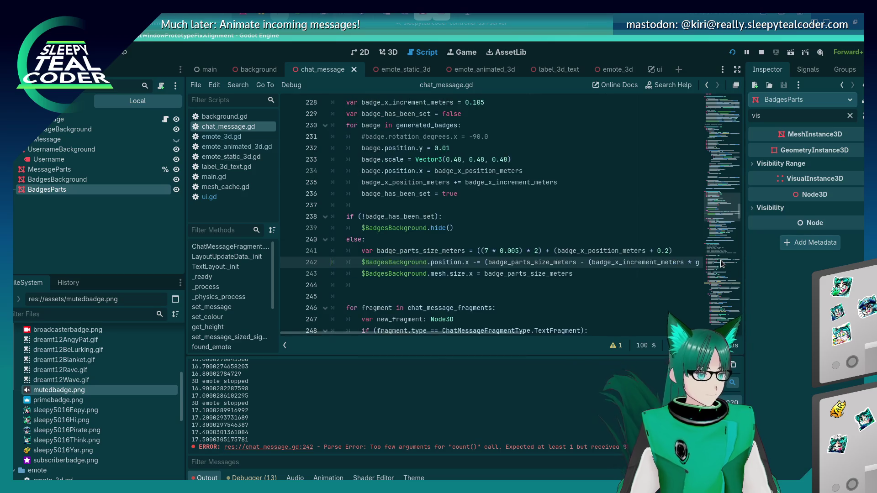
{"action": "left_click", "coordinate": [533, 130]}
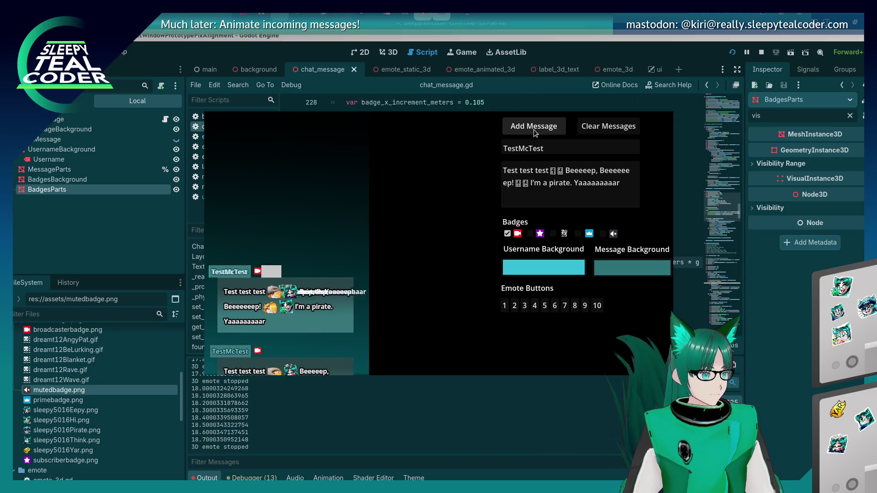
{"action": "left_click", "coordinate": [533, 129]}
{"action": "left_click", "coordinate": [529, 233]}
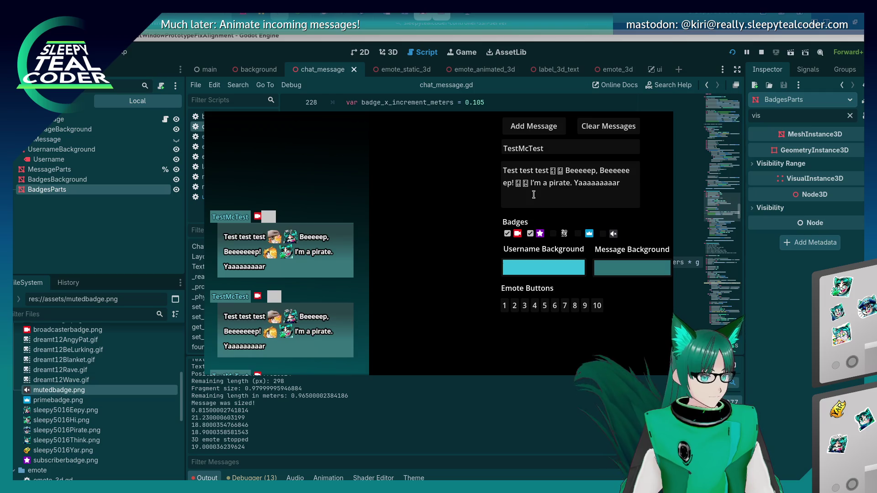
{"action": "left_click", "coordinate": [531, 132]}
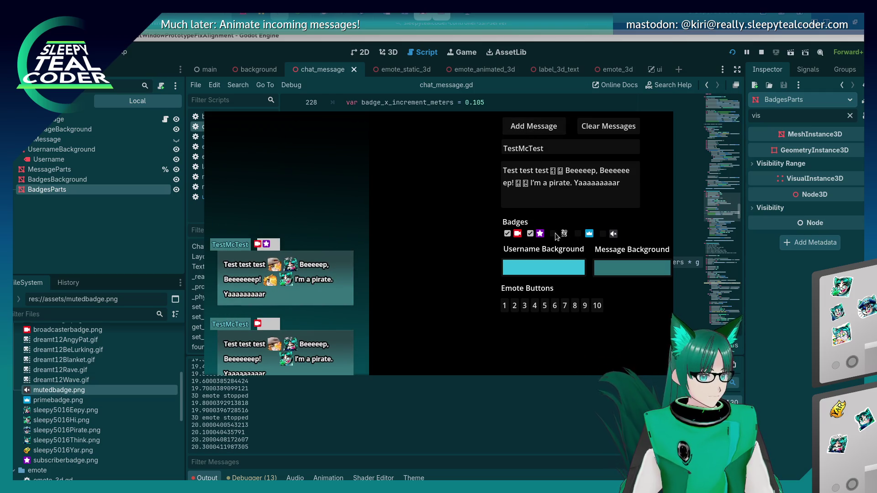
{"action": "left_click", "coordinate": [530, 132]}
{"action": "left_click", "coordinate": [577, 234]}
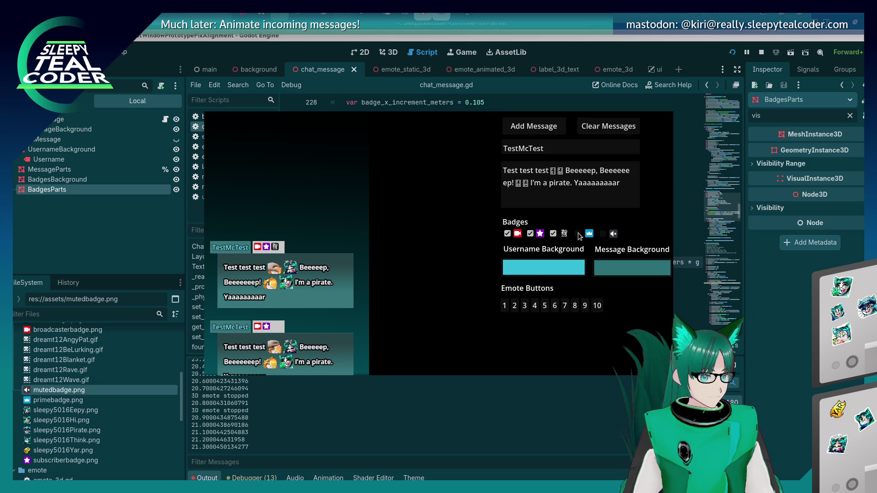
{"action": "left_click", "coordinate": [516, 129]}
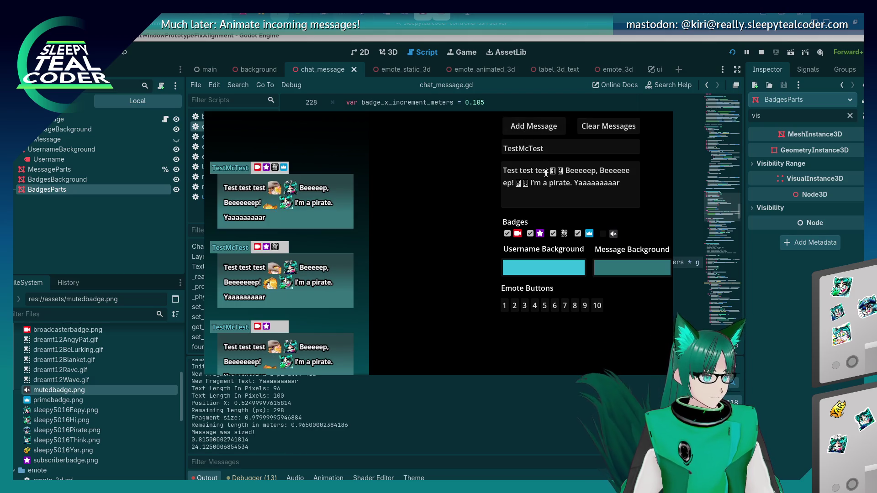
{"action": "left_click", "coordinate": [607, 235]}
{"action": "left_click", "coordinate": [534, 128]}
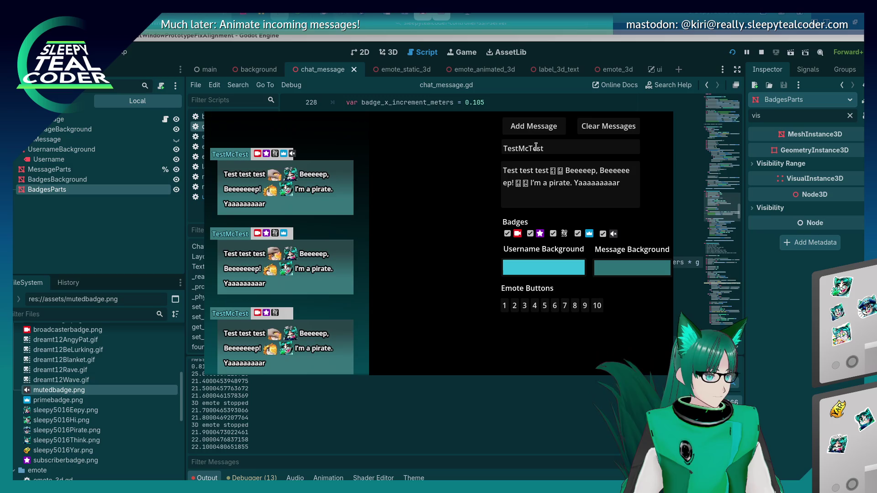
{"action": "left_click", "coordinate": [596, 261]}
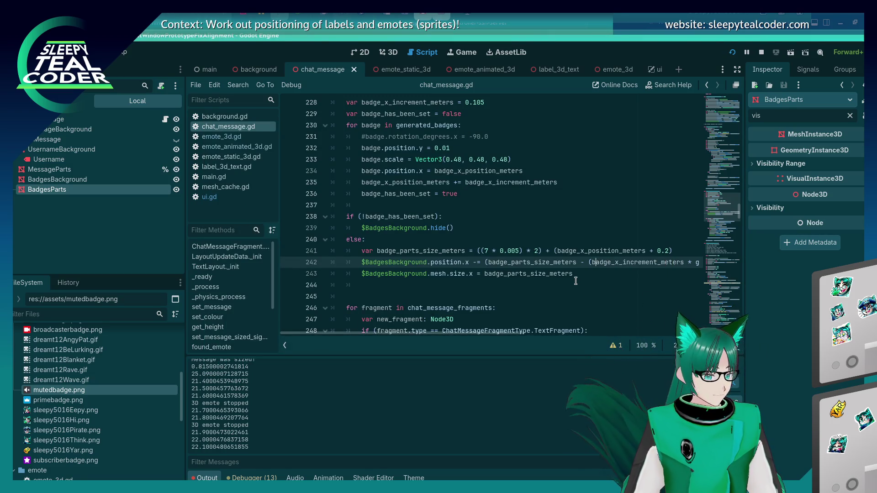
Append + (7 * 0.005) * 2 to line 242, taken from line 241.
{"action": "scroll", "coordinate": [576, 281], "scroll_direction": "right", "scroll_amount": 5}
{"action": "scroll", "coordinate": [575, 274], "scroll_direction": "left", "scroll_amount": 3}
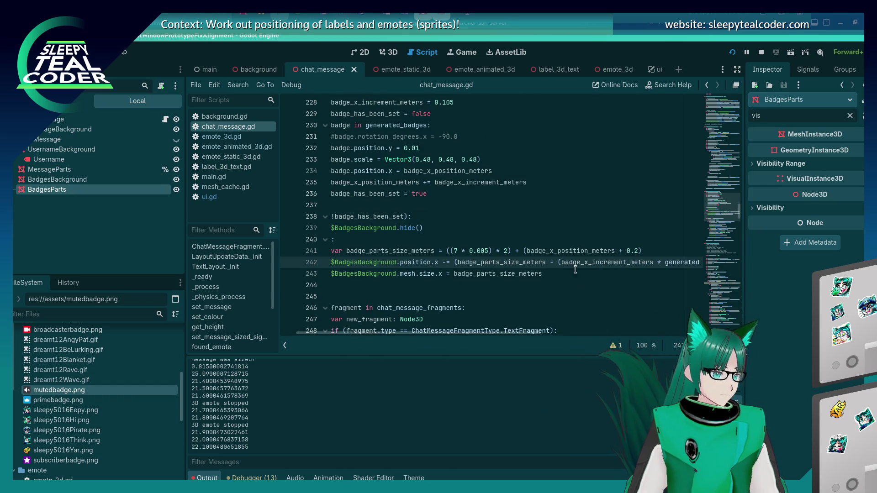
{"action": "type", "text": "+"}
{"action": "scroll", "coordinate": [575, 269], "scroll_direction": "up", "scroll_amount": 4}
{"action": "left_click_drag", "start_coordinate": [457, 333], "coordinate": [417, 329]}
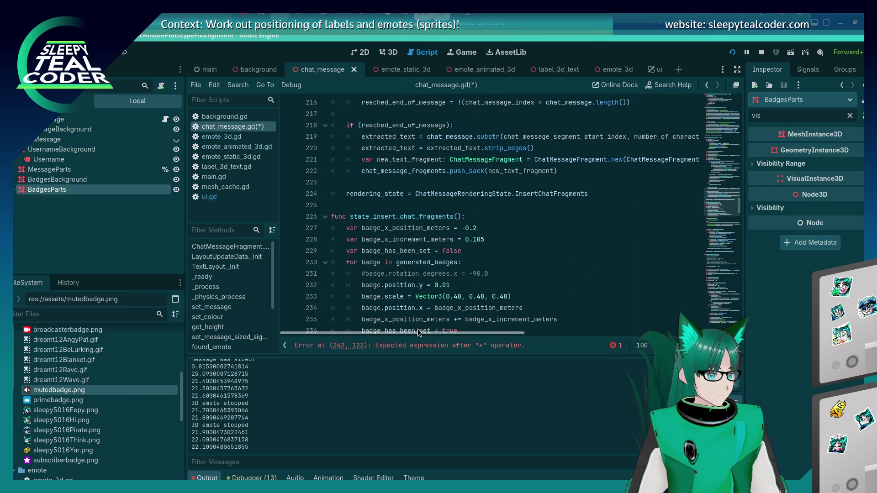
{"action": "scroll", "coordinate": [470, 251], "scroll_direction": "down", "scroll_amount": 2}
{"action": "scroll", "coordinate": [485, 308], "scroll_direction": "down", "scroll_amount": 2}
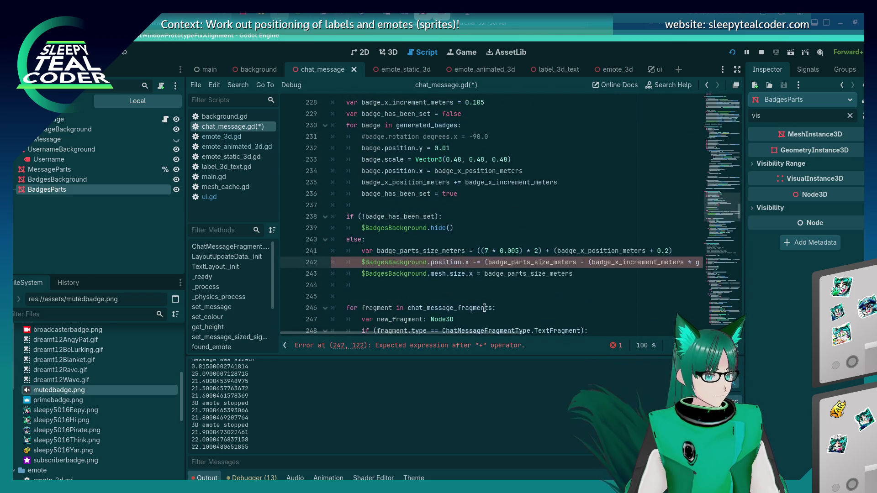
{"action": "left_click_drag", "start_coordinate": [480, 251], "coordinate": [539, 250]}
{"action": "key", "text": "ctrl+c"}
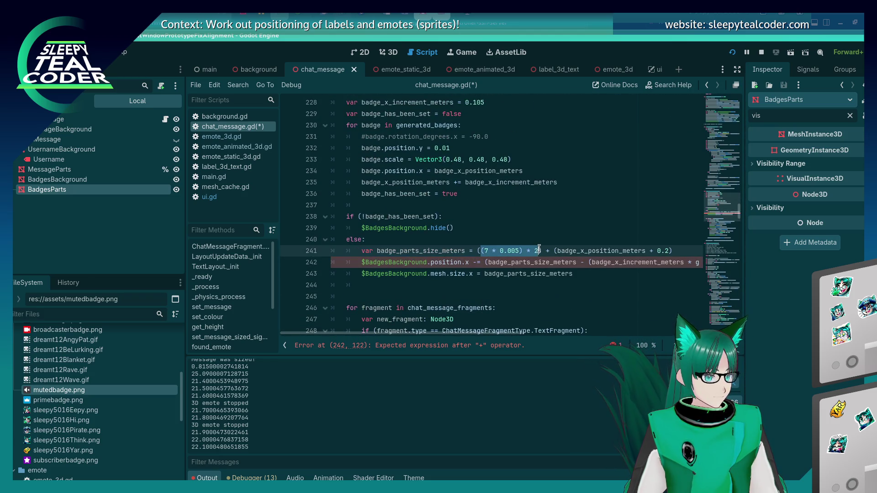
{"action": "left_click_drag", "start_coordinate": [500, 332], "coordinate": [634, 333]}
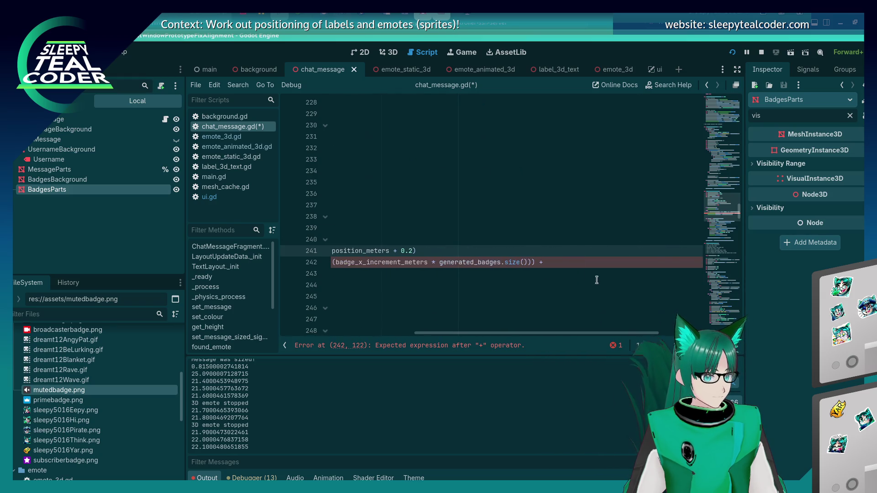
Move the misplaced parenthesis after size() to the line's end, then save and run the chat.
{"action": "left_click", "coordinate": [583, 268]}
{"action": "type", "text": "(7 * 0.005) * 2)"}
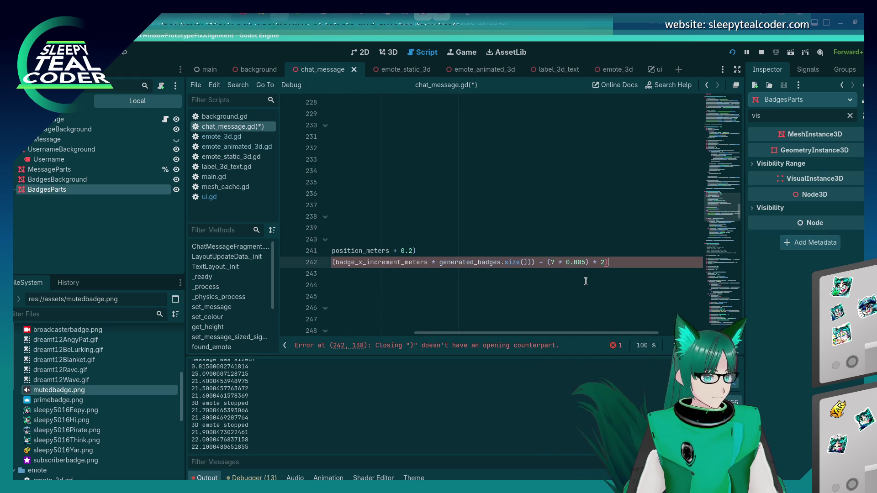
{"action": "left_click", "coordinate": [534, 262]}
{"action": "key", "text": "BackSpace"}
{"action": "key", "text": "End"}
{"action": "type", "text": ")"}
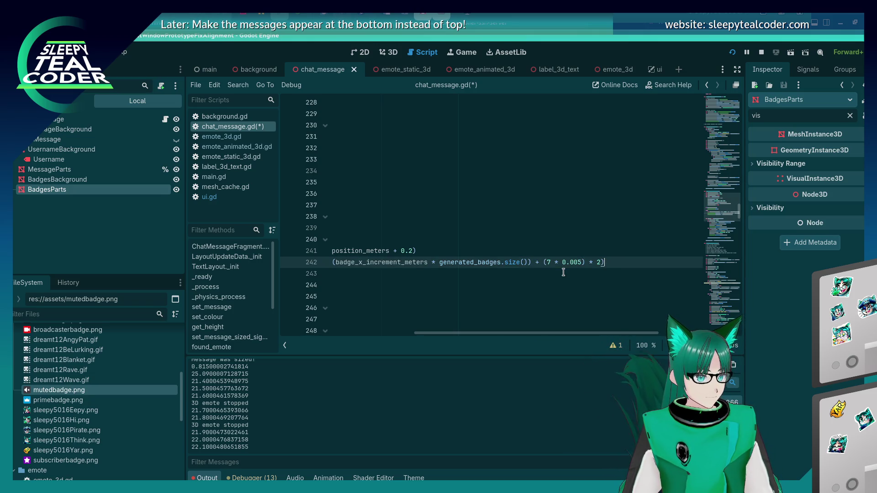
{"action": "key", "text": "Home"}
{"action": "key", "text": "F5"}
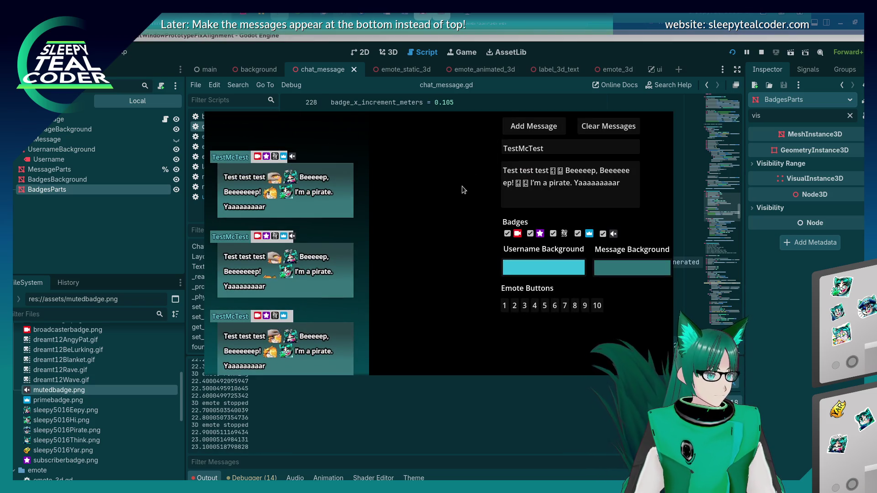
Uncheck every badge except the broadcaster one and add a message.
{"action": "left_click", "coordinate": [603, 233]}
{"action": "left_click", "coordinate": [577, 233]}
{"action": "left_click", "coordinate": [552, 234]}
{"action": "left_click", "coordinate": [529, 233]}
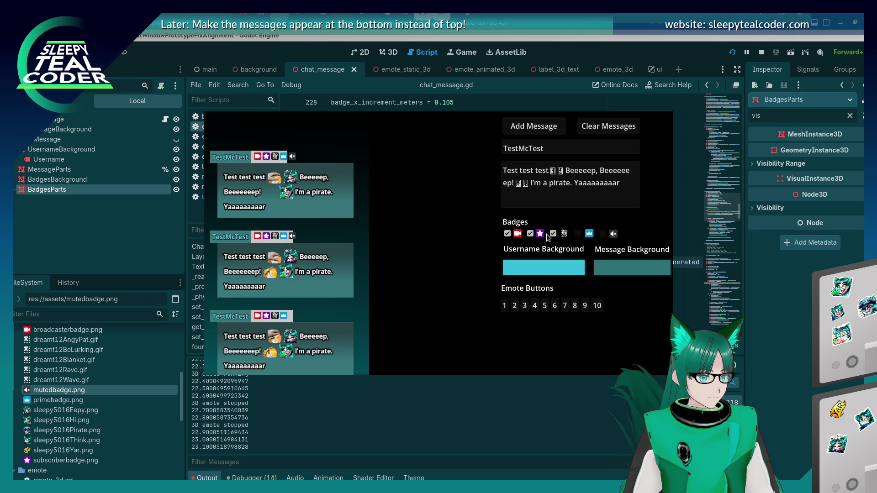
{"action": "left_click", "coordinate": [518, 134]}
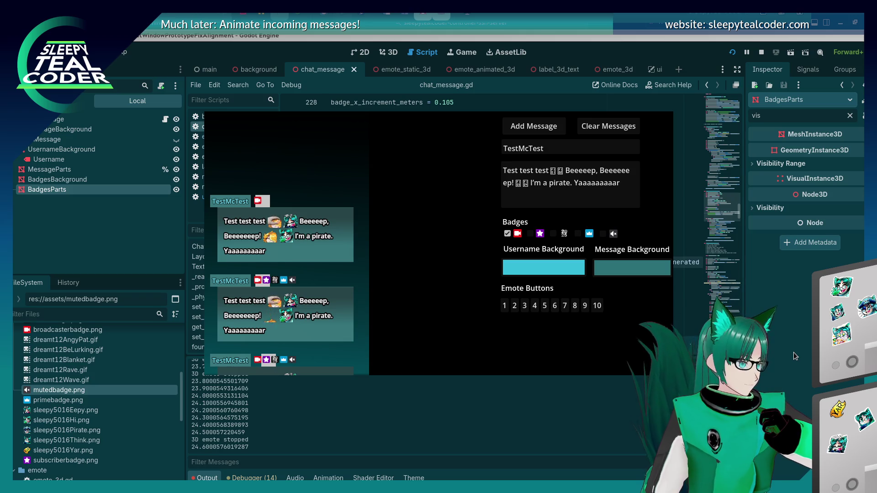
Make the (7 * 0.005) * 2 padding subtract, rerun the chat with a test message, and relaunch.
{"action": "left_click", "coordinate": [793, 352]}
{"action": "key", "text": "ctrl+v"}
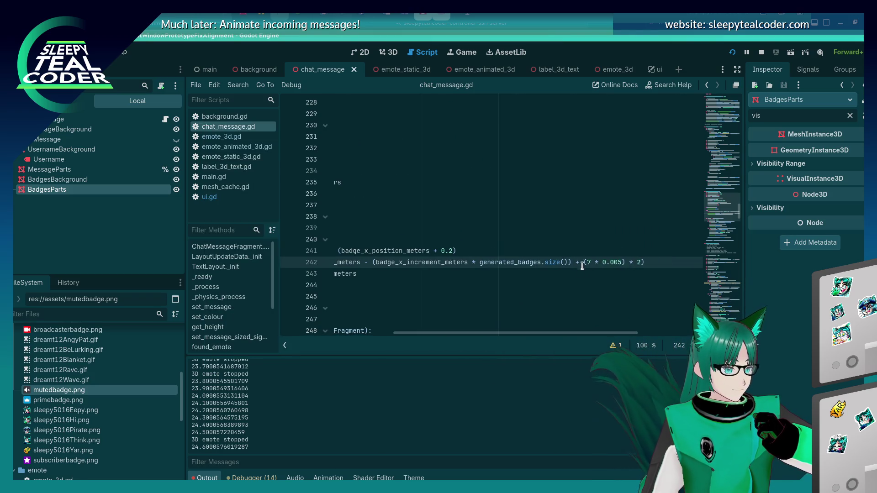
{"action": "key", "text": "F5"}
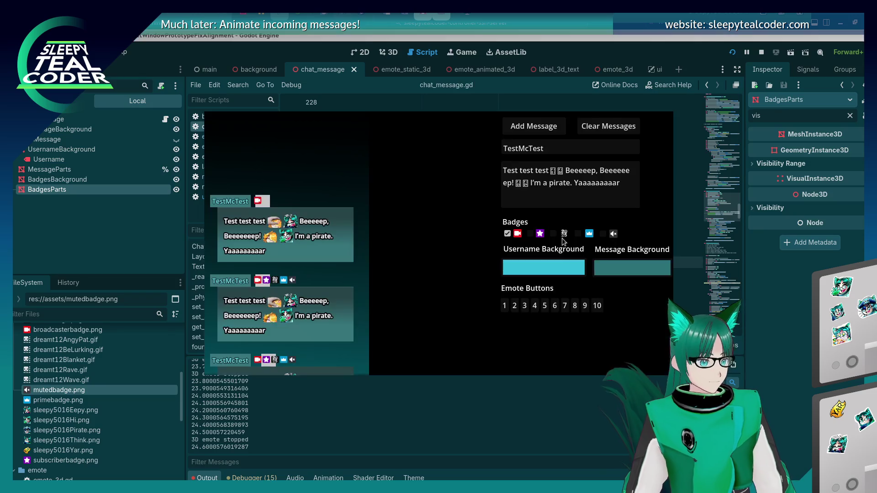
{"action": "left_click", "coordinate": [539, 131]}
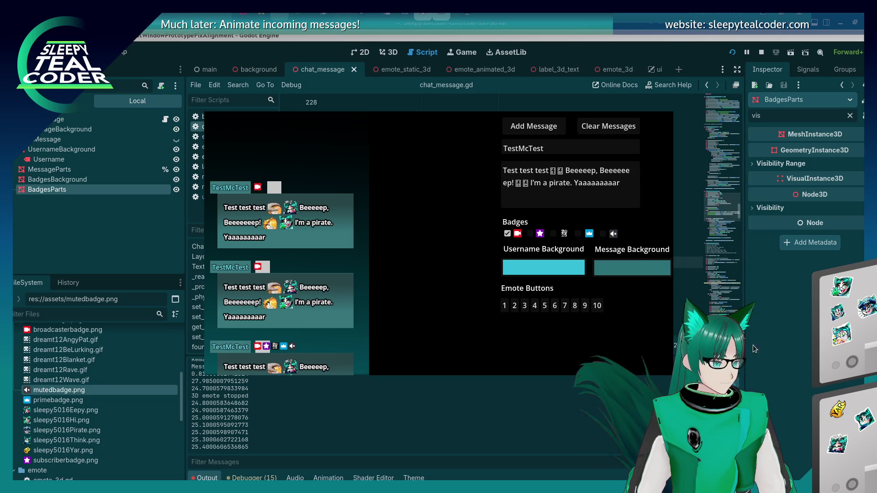
{"action": "key", "text": "F8"}
{"action": "key", "text": "F5"}
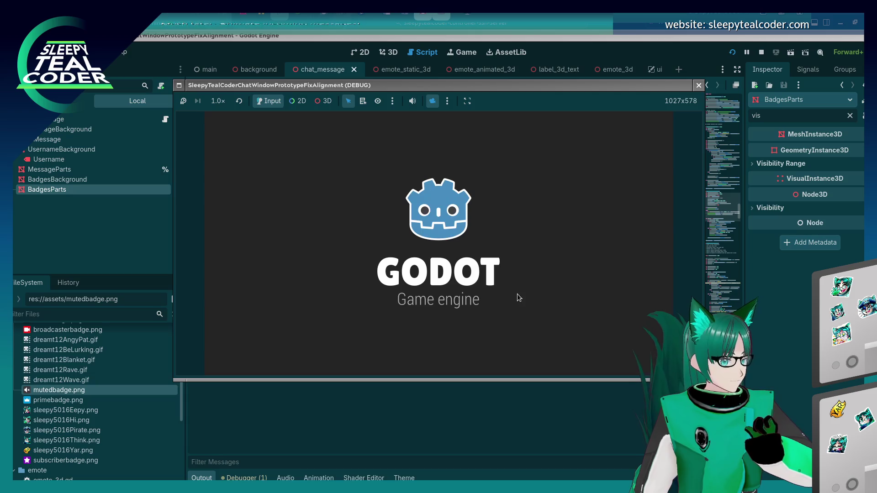
Test the chat with the broadcaster badge enabled, adding messages across two runs.
{"action": "left_click", "coordinate": [507, 234]}
{"action": "left_click", "coordinate": [534, 126]}
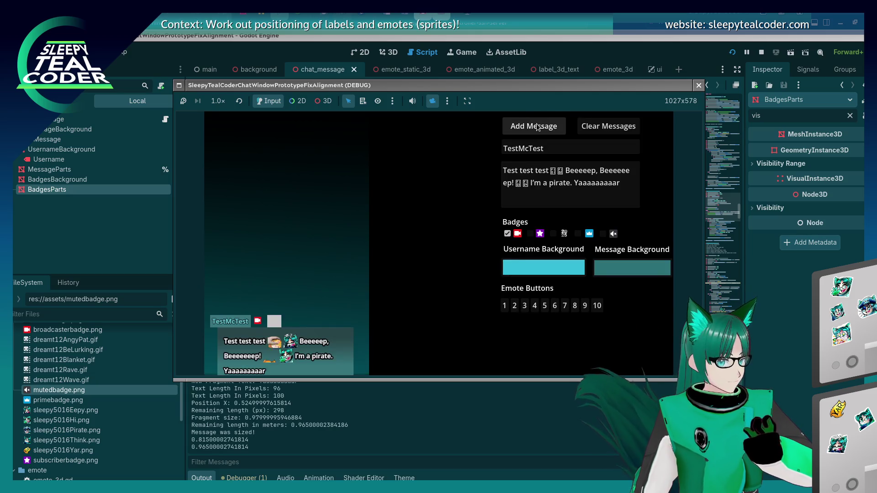
{"action": "key", "text": "F8"}
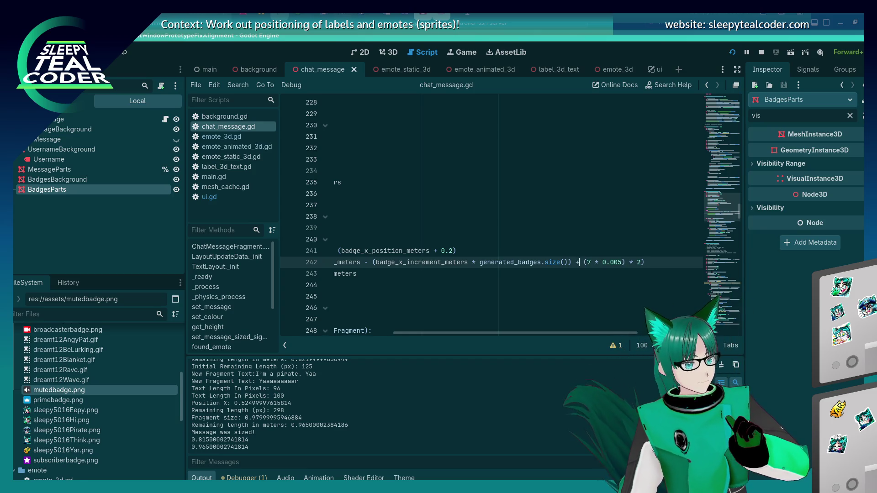
{"action": "key", "text": "F5"}
{"action": "left_click", "coordinate": [533, 126]}
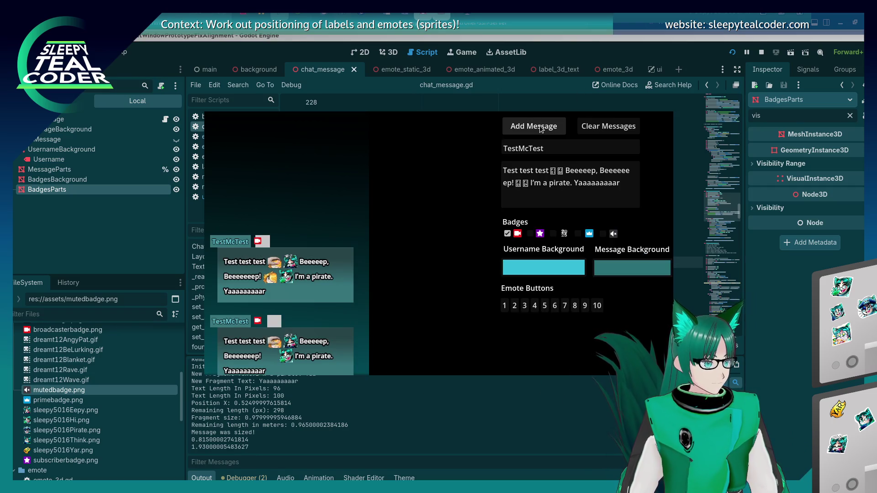
{"action": "key", "text": "F8"}
Add the missing ')' after 0.005 on line 242 and run the chat with a test message.
{"action": "left_click", "coordinate": [624, 262]}
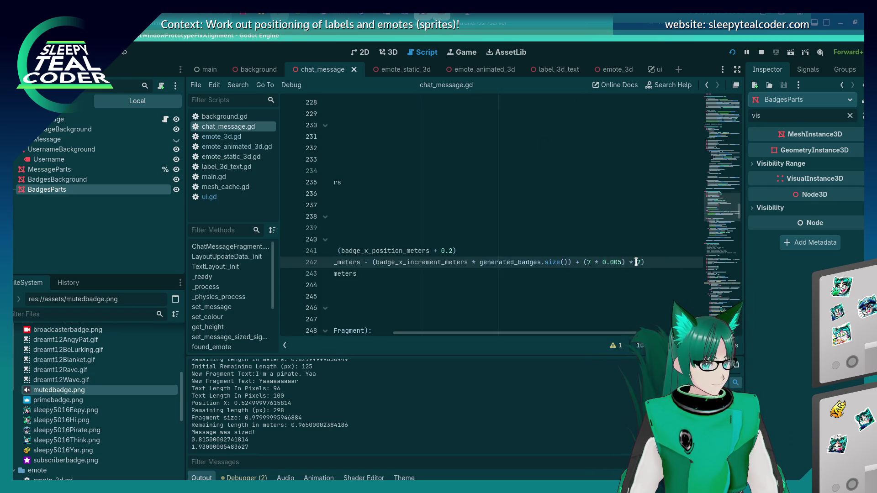
{"action": "type", "text": ")"}
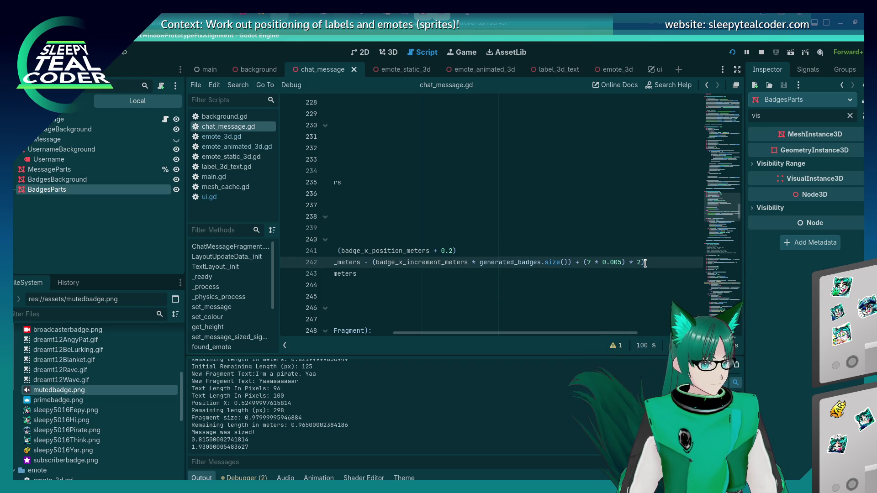
{"action": "key", "text": "Left"}
{"action": "key", "text": "Left"}
{"action": "key", "text": "Left"}
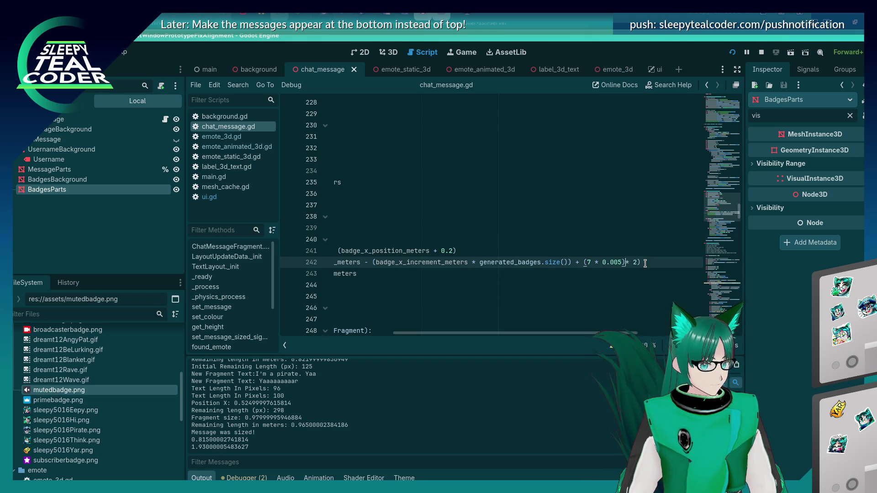
{"action": "key", "text": "F5"}
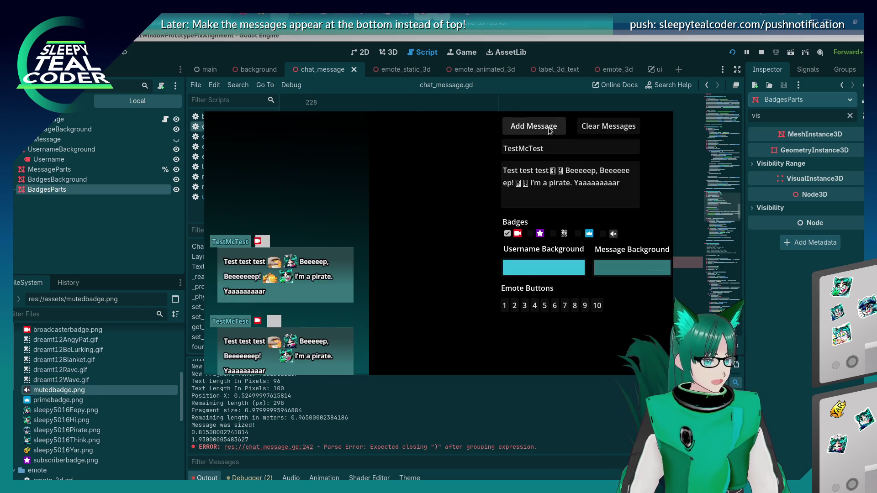
{"action": "left_click", "coordinate": [549, 130]}
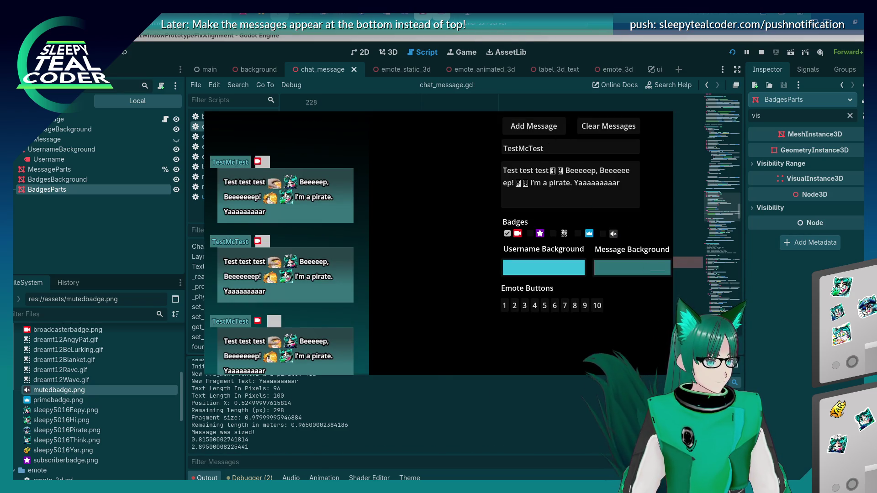
Add another closing bracket to line 242's formula and rerun the chat test twice.
{"action": "left_click", "coordinate": [782, 311]}
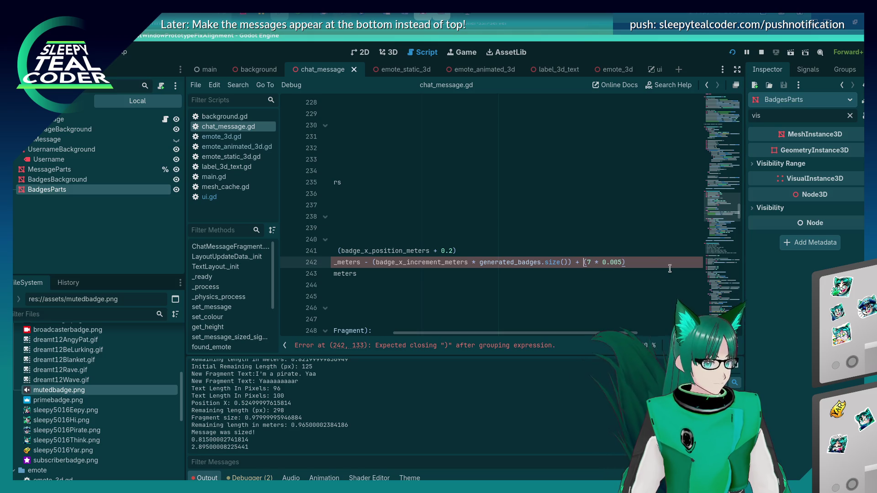
{"action": "type", "text": ")"}
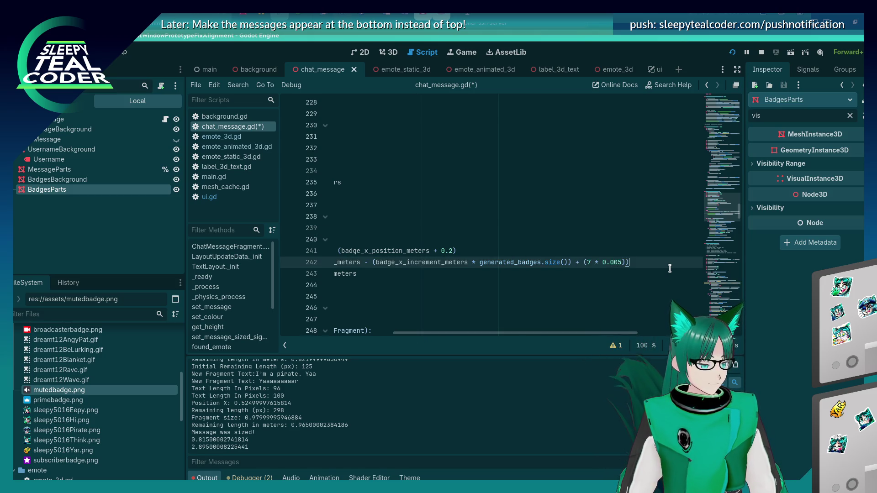
{"action": "key", "text": "F5"}
{"action": "left_click", "coordinate": [527, 132]}
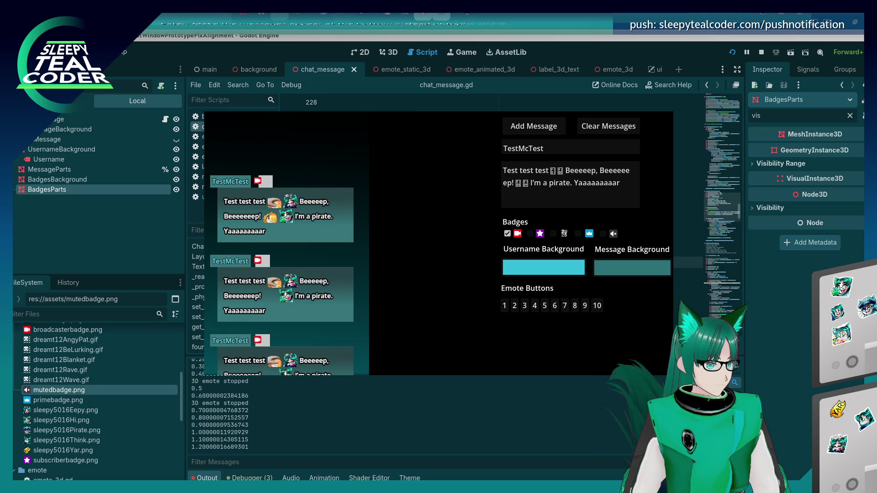
{"action": "key", "text": "F8"}
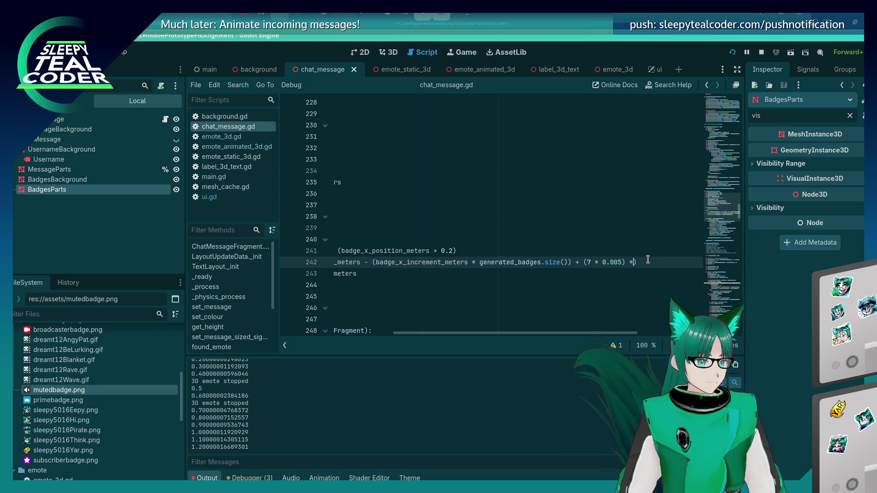
{"action": "key", "text": "F5"}
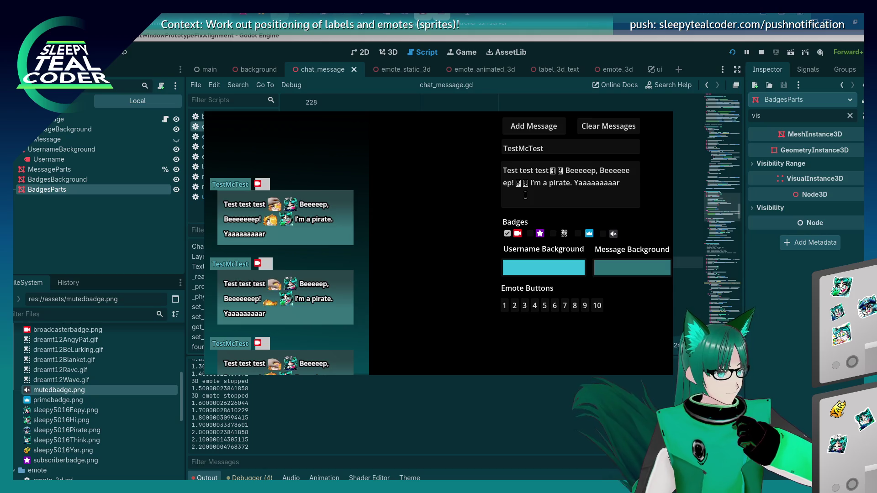
Replace line 242's badge background offset with a fixed '= -0.05' and relaunch the chat.
{"action": "key", "text": "alt+Tab"}
{"action": "left_click", "coordinate": [559, 259]}
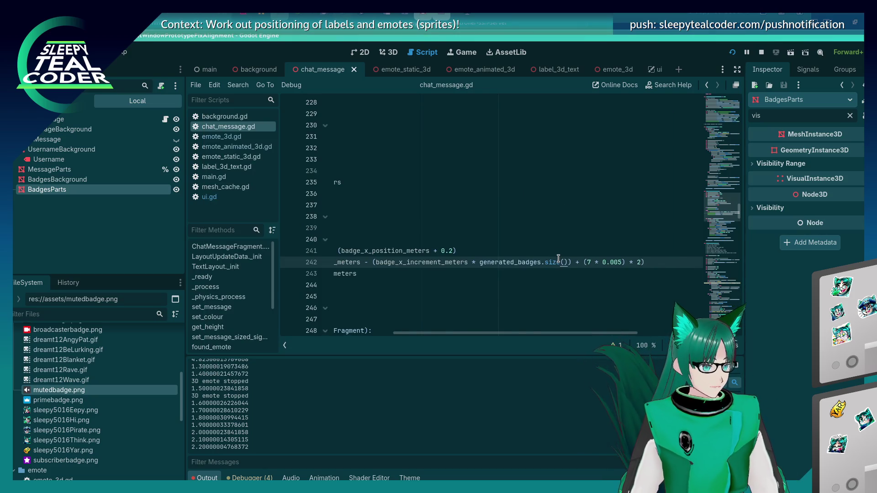
{"action": "key", "text": "Home"}
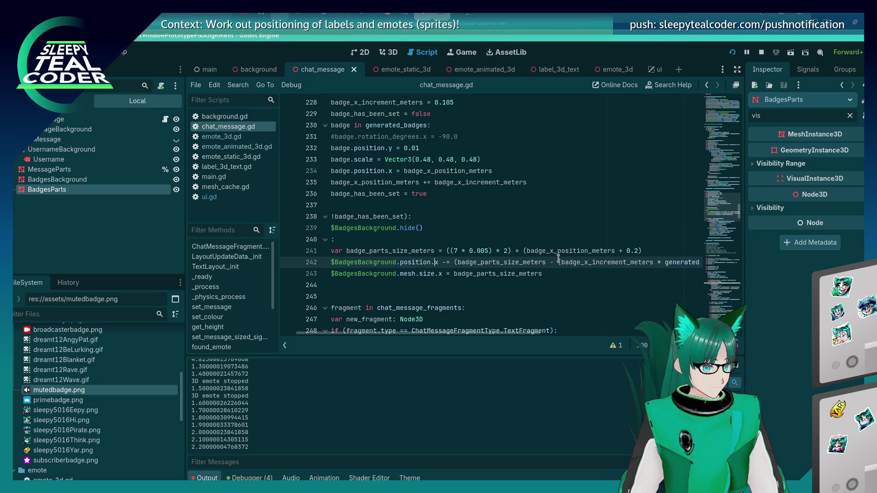
{"action": "key", "text": "shift+End"}
{"action": "key", "text": "Delete"}
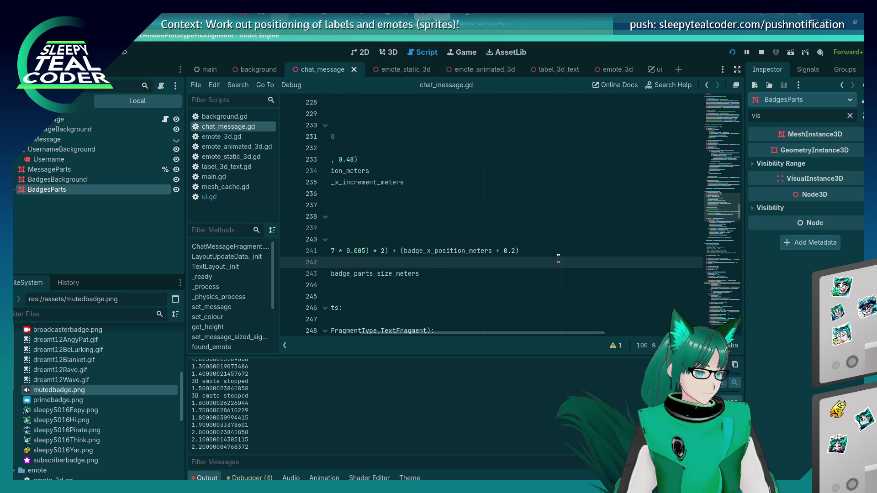
{"action": "key", "text": "BackSpace"}
{"action": "key", "text": "BackSpace"}
{"action": "key", "text": "BackSpace"}
{"action": "type", "text": "= -0.05"}
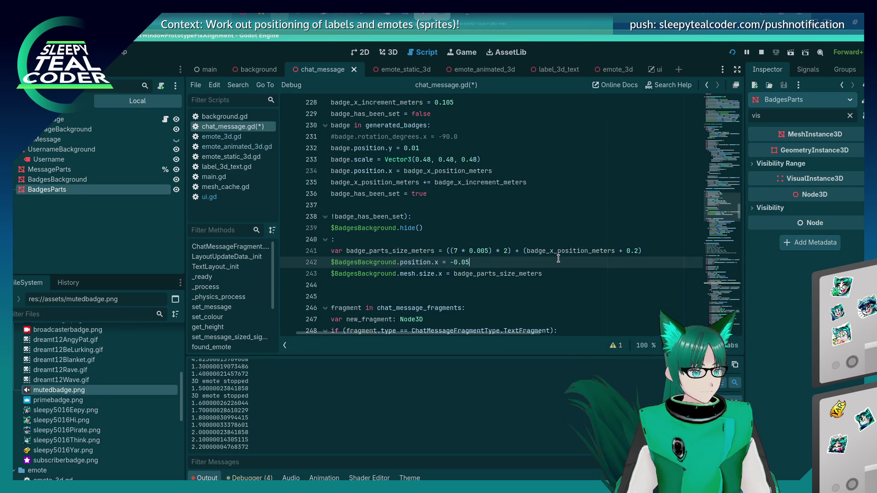
{"action": "key", "text": "F5"}
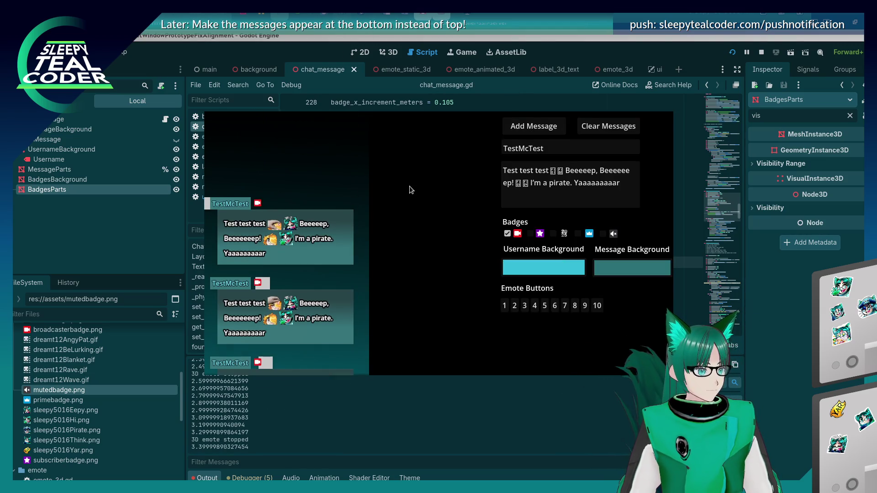
Delete the $BadgesBackground.position.x line entirely, save, and relaunch the chat window.
{"action": "left_click", "coordinate": [766, 353]}
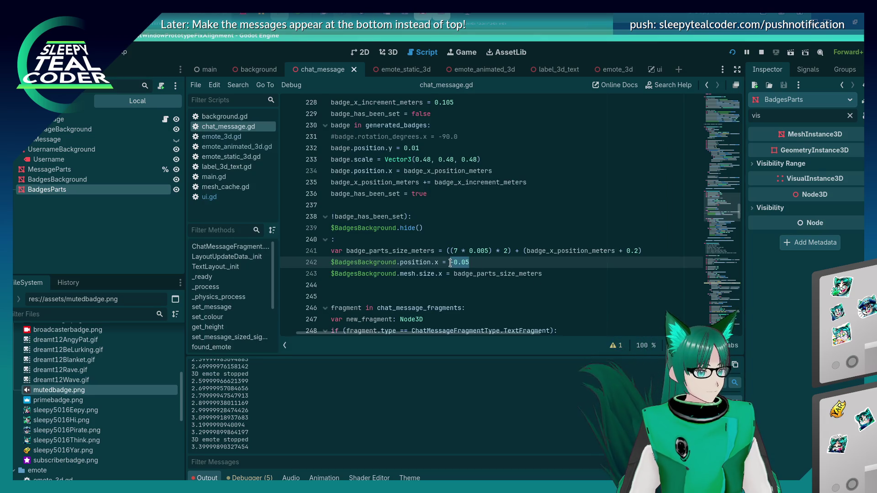
{"action": "key", "text": "BackSpace"}
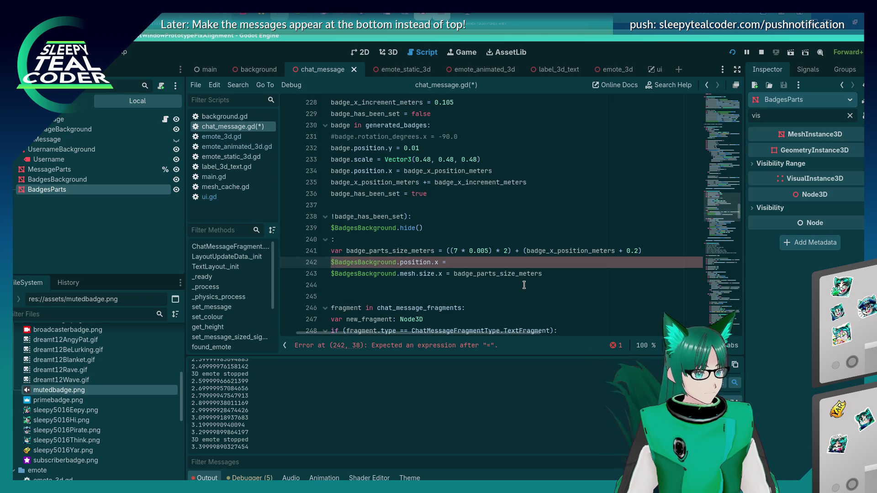
{"action": "key", "text": "shift+Home"}
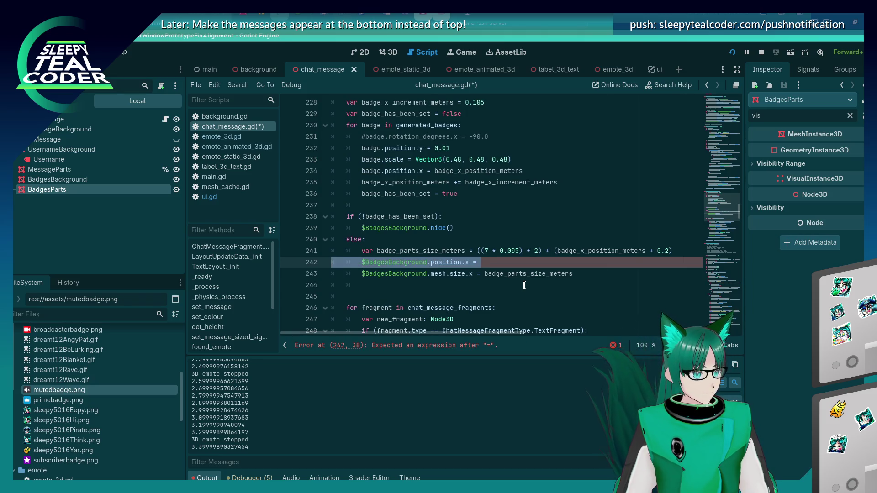
{"action": "key", "text": "BackSpace"}
{"action": "key", "text": "BackSpace"}
{"action": "key", "text": "ctrl+s"}
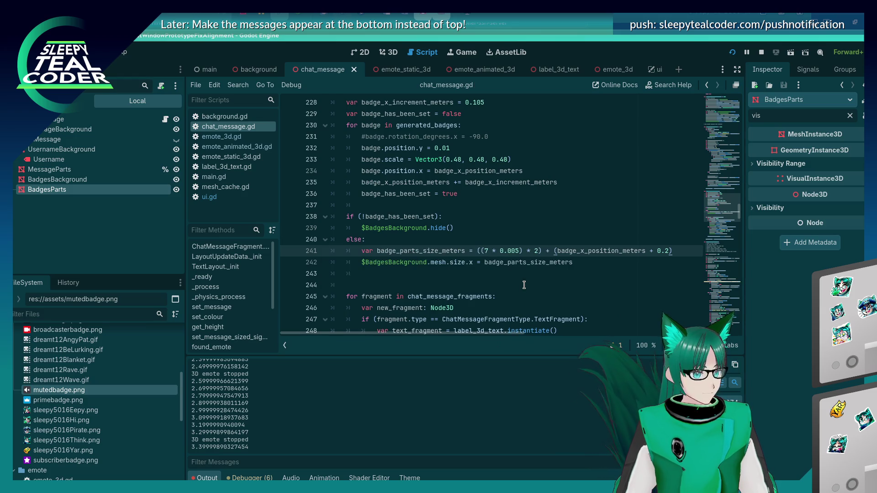
{"action": "key", "text": "F5"}
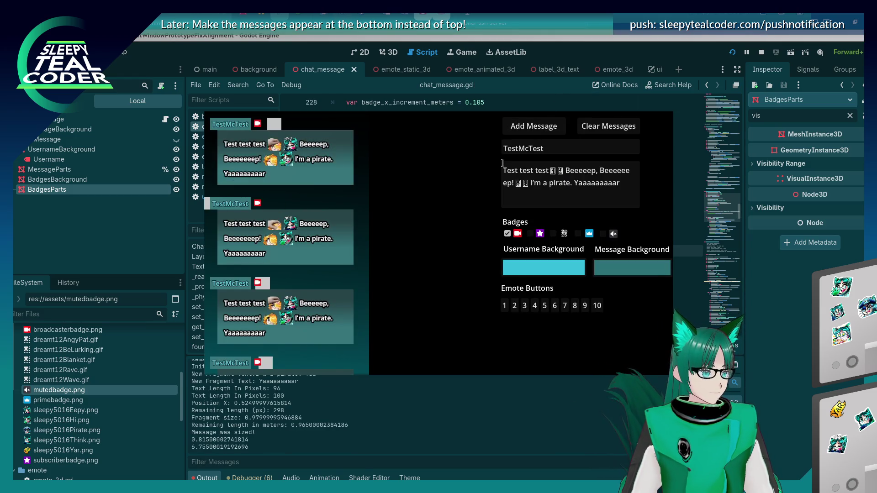
Enable the second and third badges, then add all-badge and first-badge-only test messages.
{"action": "left_click", "coordinate": [529, 233]}
{"action": "left_click", "coordinate": [553, 233]}
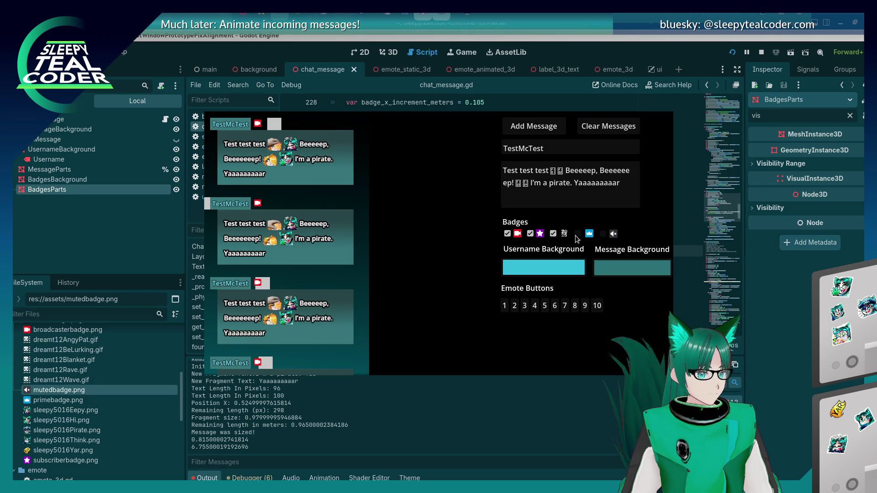
{"action": "left_click", "coordinate": [525, 131]}
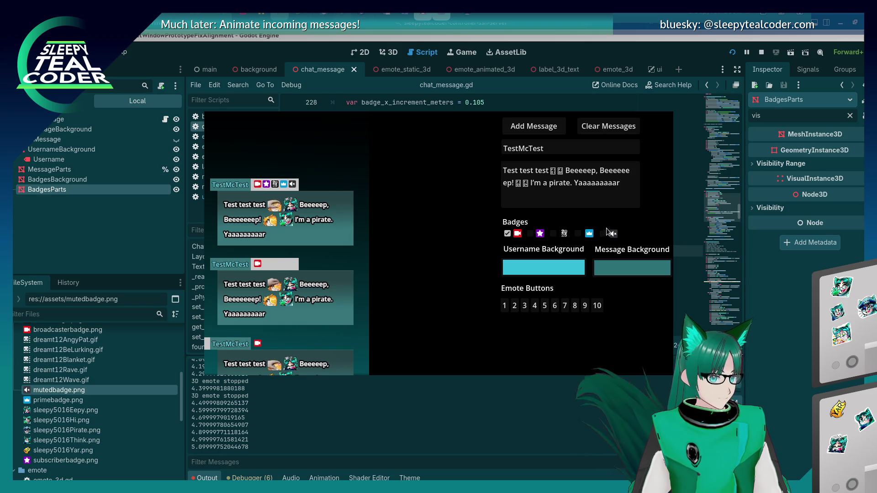
{"action": "left_click", "coordinate": [540, 130]}
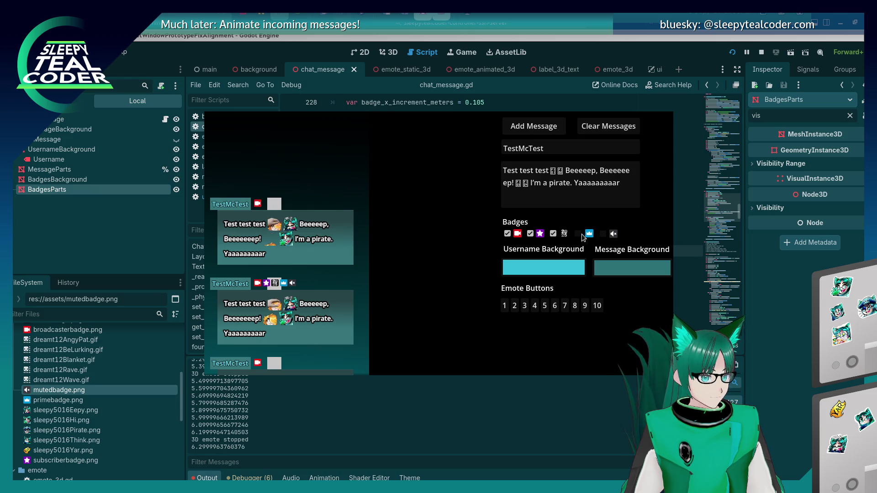
{"action": "left_click", "coordinate": [549, 130]}
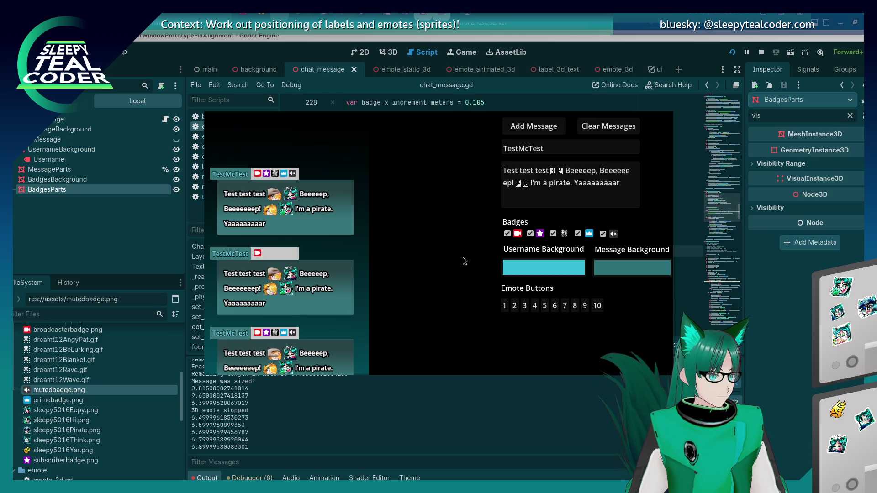
{"action": "left_click", "coordinate": [757, 323]}
Change line 227's starting badge x offset from -0.2 to -0.25 and test with a message.
{"action": "scroll", "coordinate": [572, 241], "scroll_direction": "up", "scroll_amount": 3}
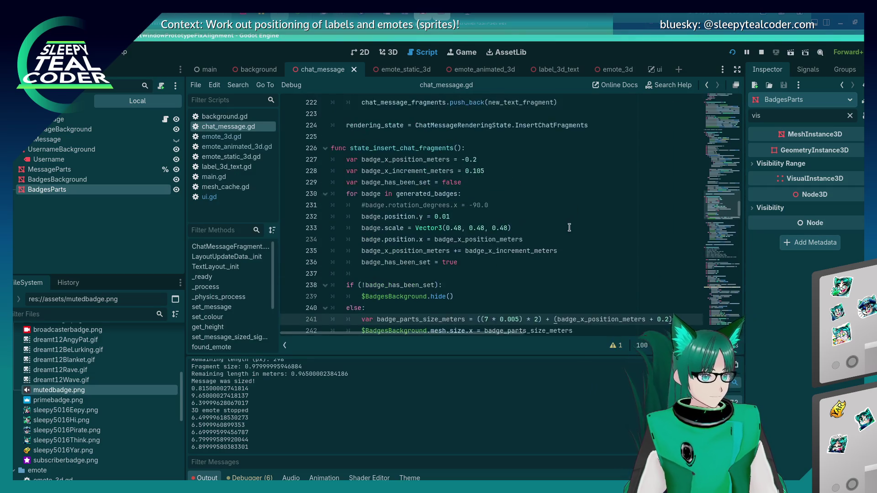
{"action": "left_click", "coordinate": [496, 192]}
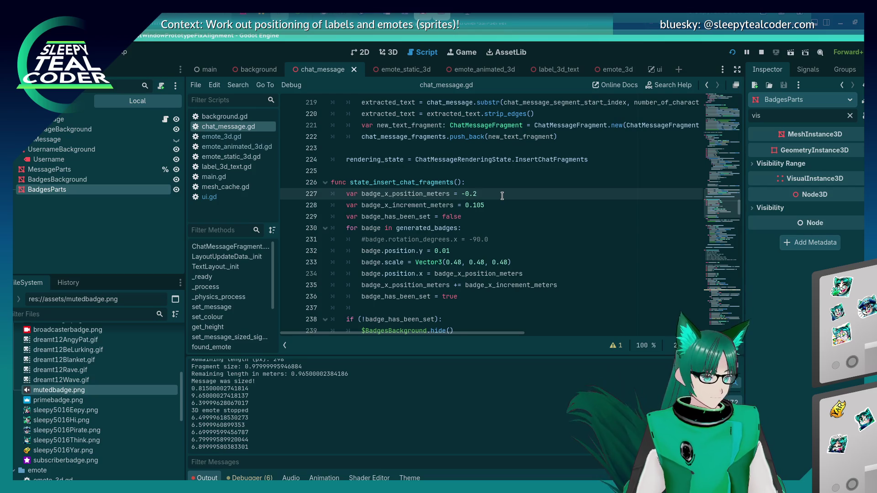
{"action": "type", "text": "5"}
{"action": "key", "text": "F5"}
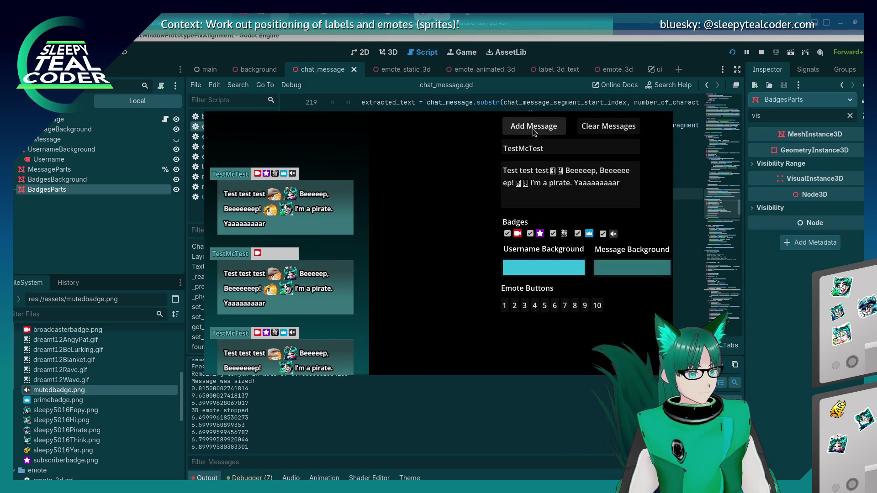
{"action": "left_click", "coordinate": [533, 130]}
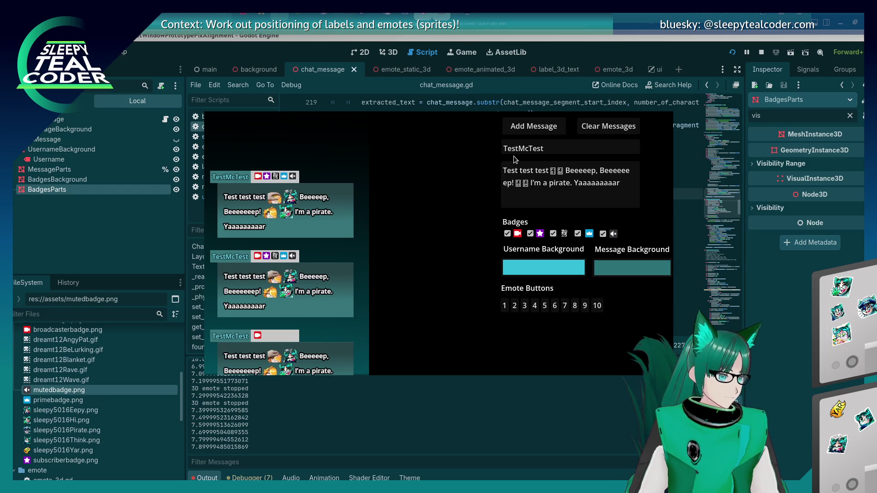
Rerun the chat window, adding test messages before and after a restart.
{"action": "key", "text": "F8"}
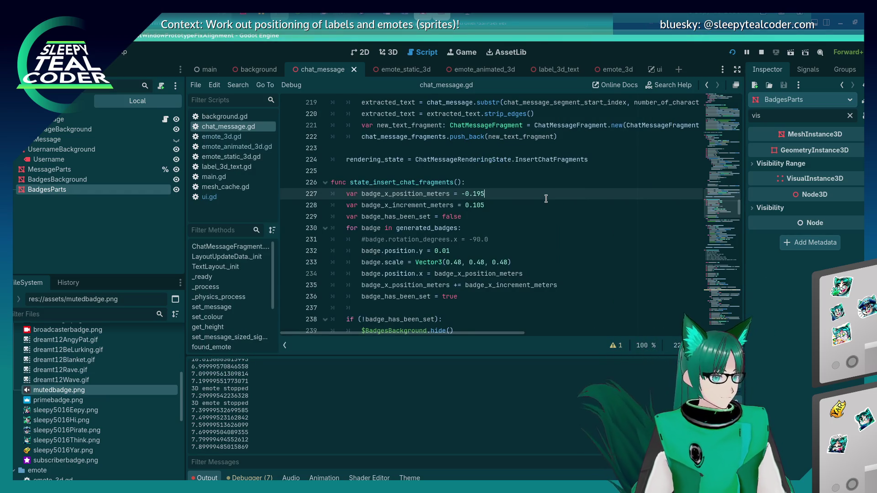
{"action": "key", "text": "F5"}
{"action": "left_click", "coordinate": [544, 128]}
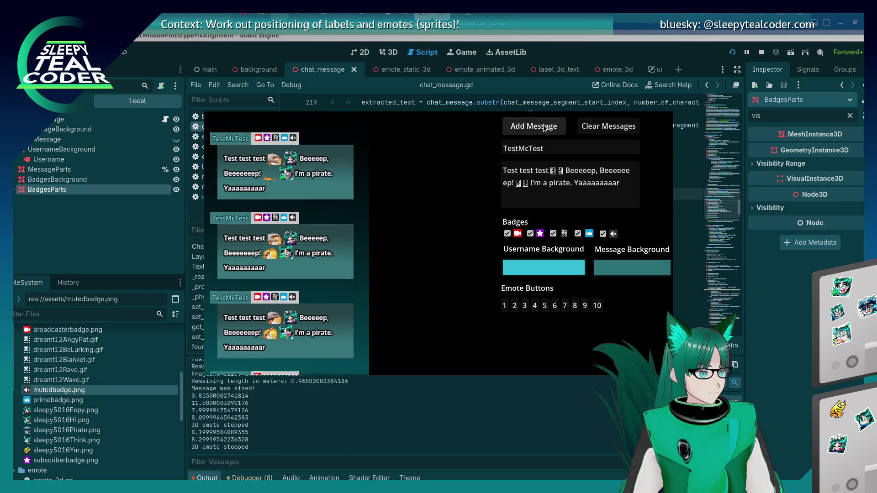
{"action": "left_click", "coordinate": [544, 128]}
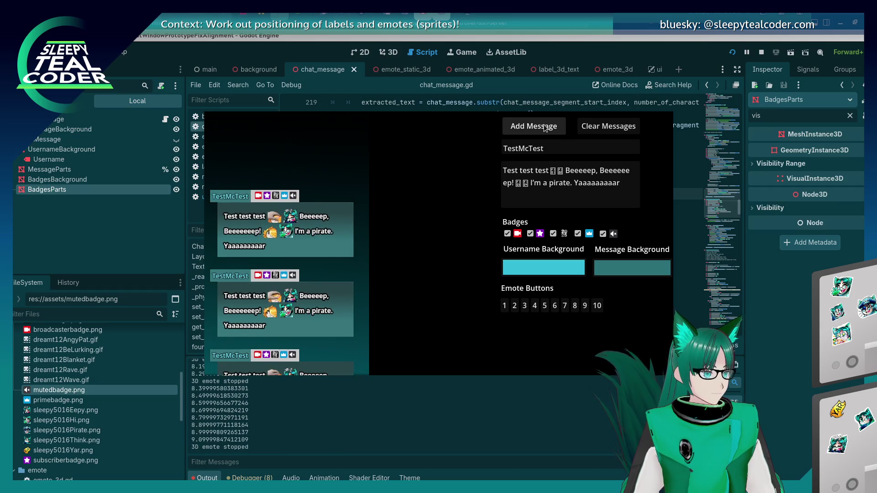
{"action": "left_click", "coordinate": [729, 52]}
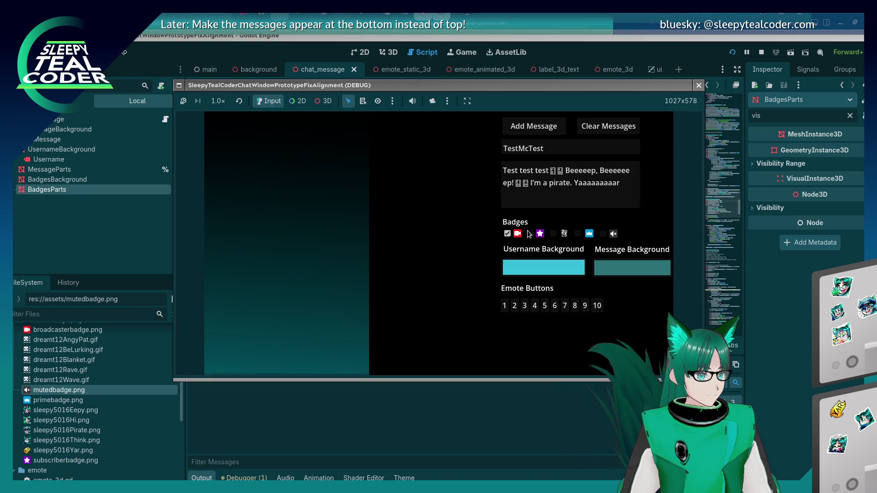
{"action": "left_click", "coordinate": [544, 133]}
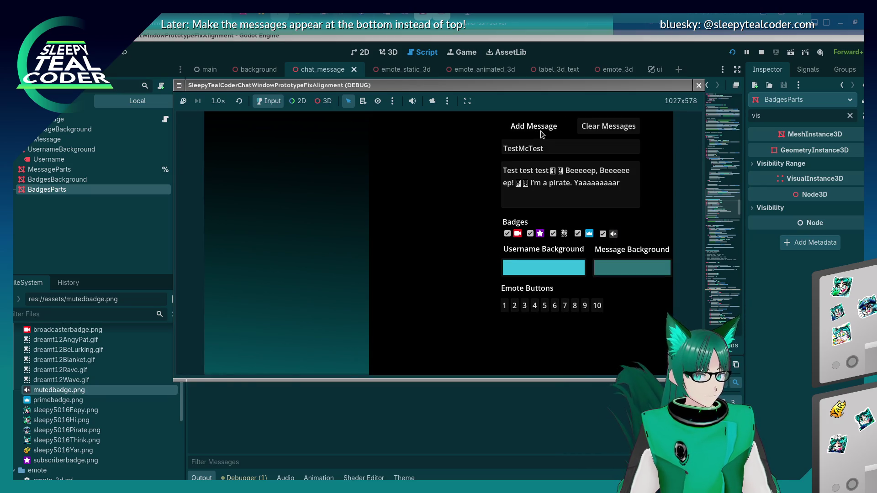
Compare the script against more test messages in the running chat, then relaunch it.
{"action": "left_click", "coordinate": [762, 337]}
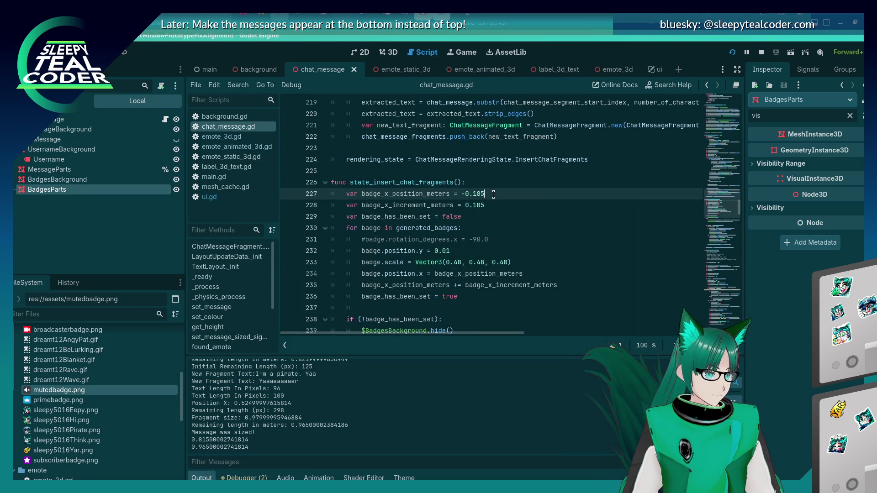
{"action": "left_click", "coordinate": [546, 128]}
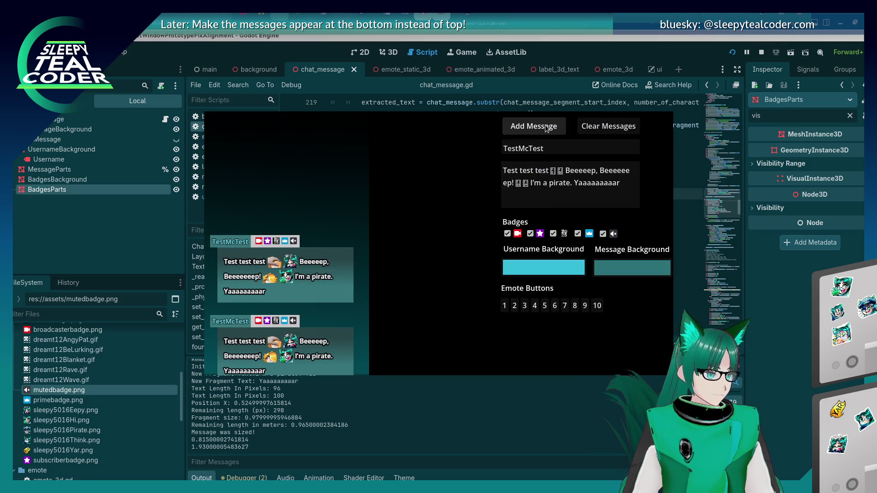
{"action": "left_click", "coordinate": [780, 323]}
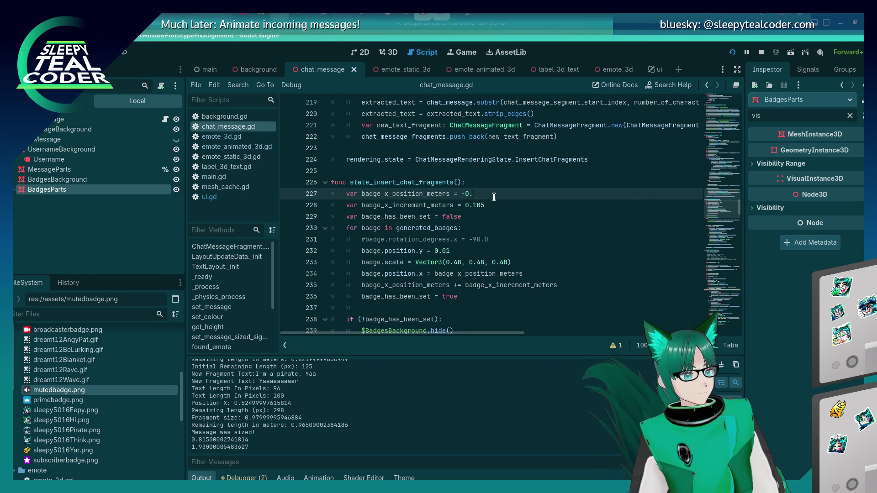
{"action": "key", "text": "alt+Tab"}
{"action": "left_click", "coordinate": [557, 132]}
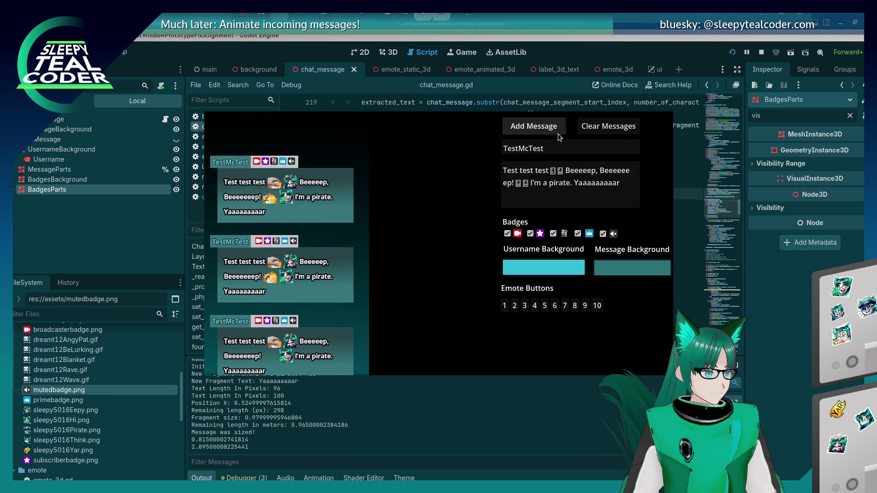
{"action": "key", "text": "alt+Tab"}
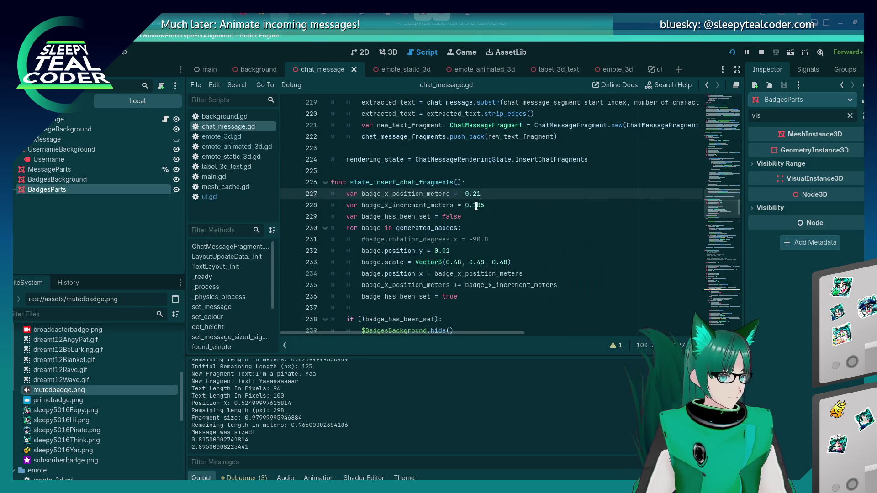
{"action": "key", "text": "F5"}
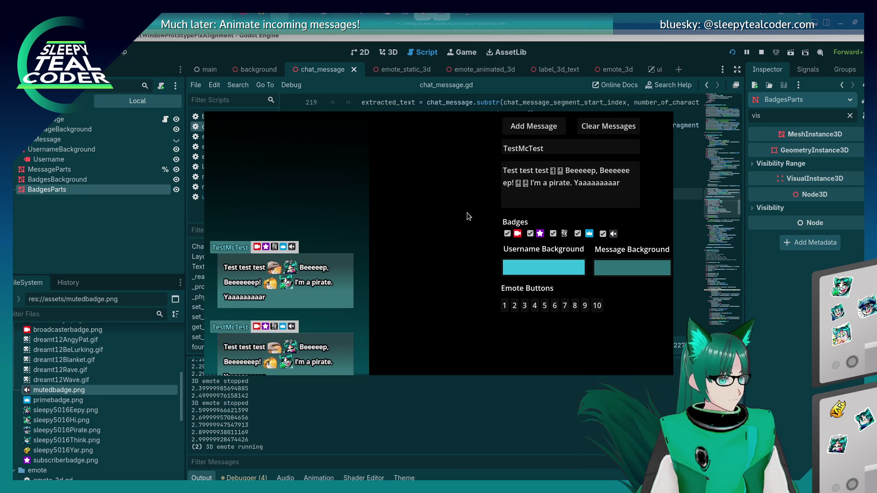
Revisit the badge x position on line 227 and relaunch the chat test twice.
{"action": "left_click", "coordinate": [489, 199]}
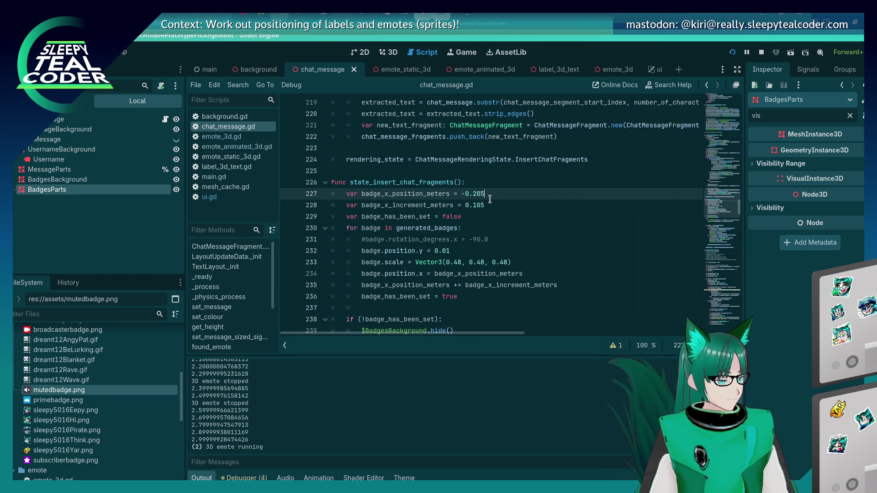
{"action": "key", "text": "F5"}
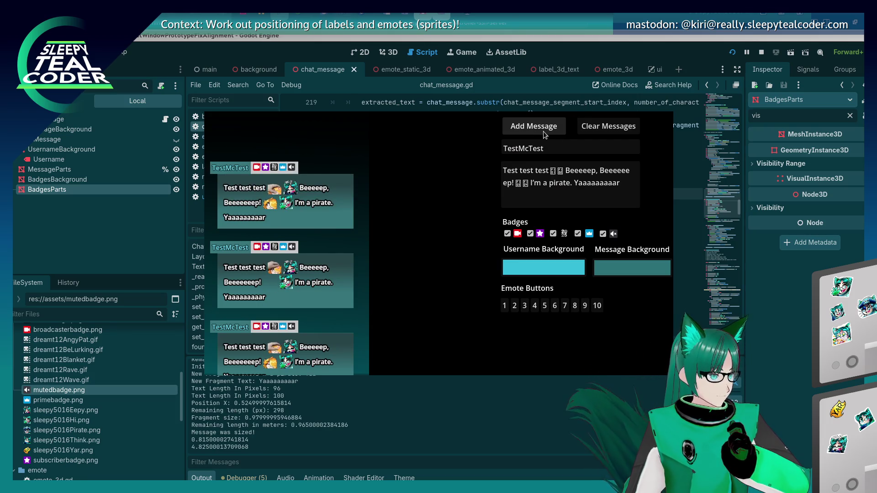
{"action": "left_click", "coordinate": [800, 340]}
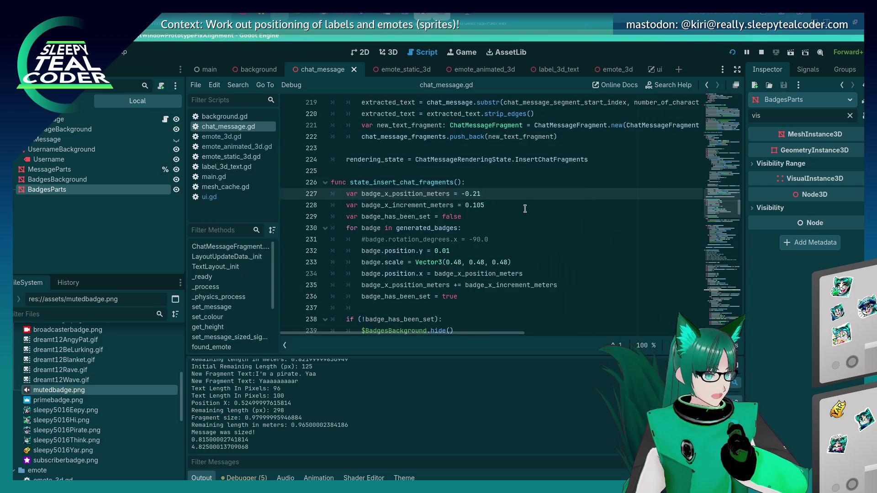
{"action": "key", "text": "F5"}
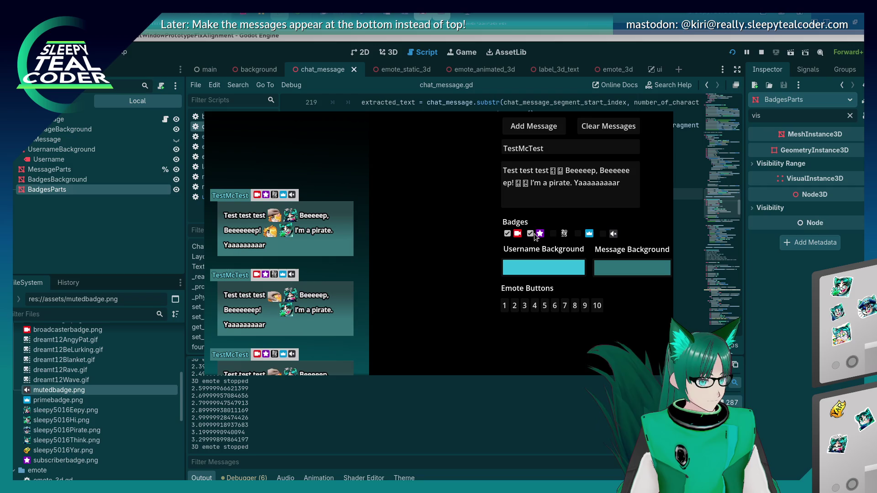
Add a single-badge test message, rerun the game, and return to lines 240–242 of chat_message.gd.
{"action": "left_click", "coordinate": [534, 130]}
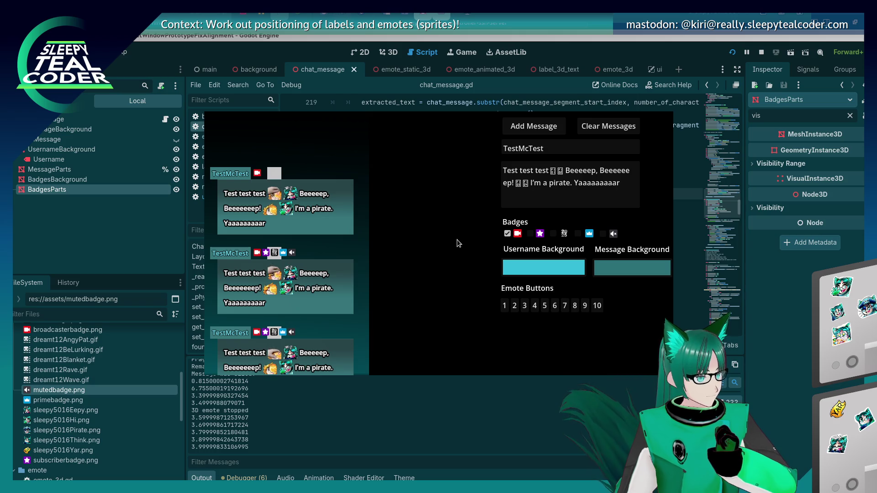
{"action": "key", "text": "F8"}
{"action": "scroll", "coordinate": [569, 248], "scroll_direction": "down", "scroll_amount": 4}
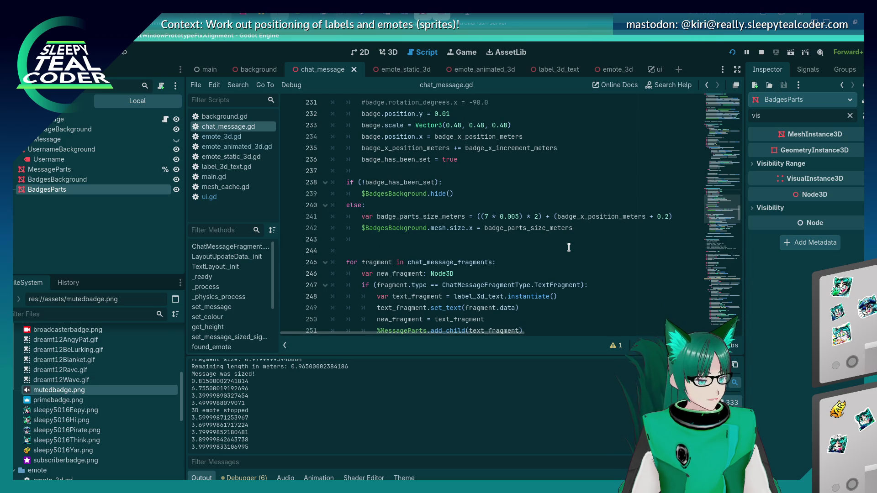
{"action": "left_click", "coordinate": [456, 208]}
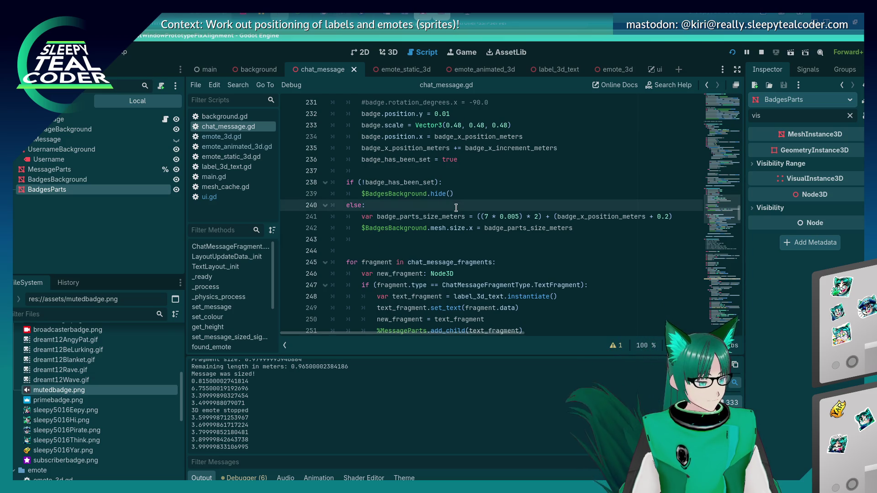
{"action": "key", "text": "F5"}
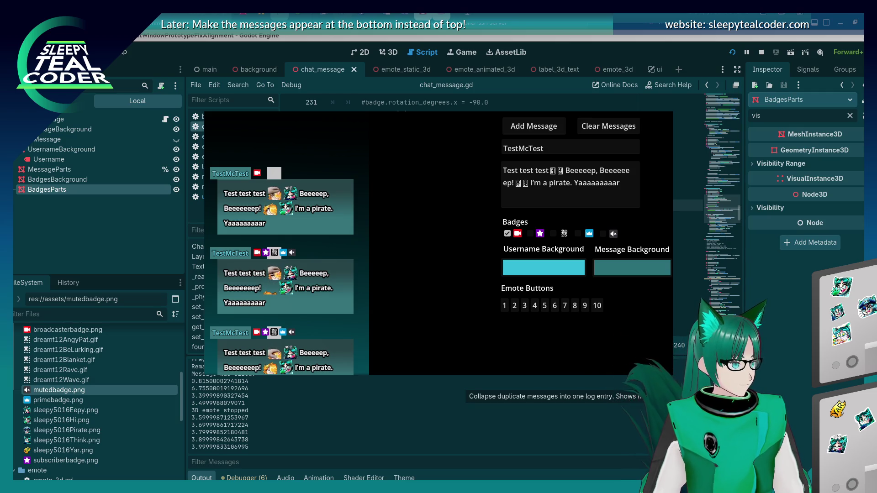
{"action": "key", "text": "F8"}
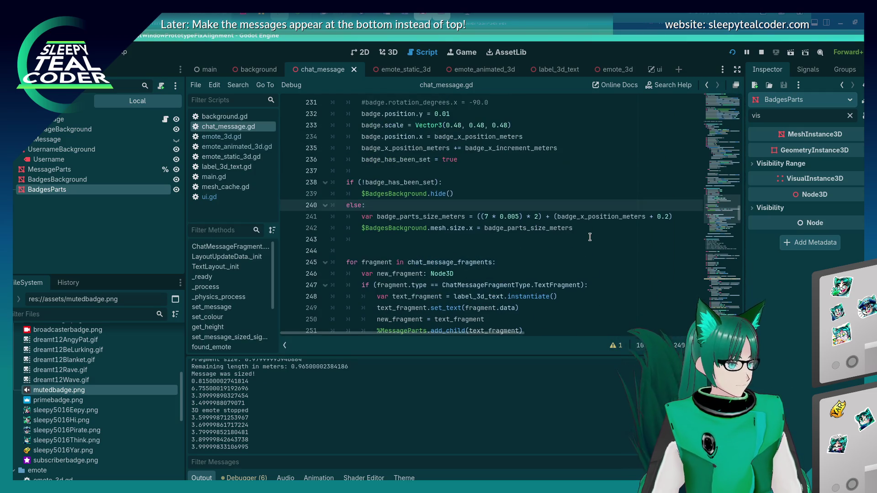
{"action": "left_click", "coordinate": [589, 218]}
{"action": "left_click", "coordinate": [580, 228]}
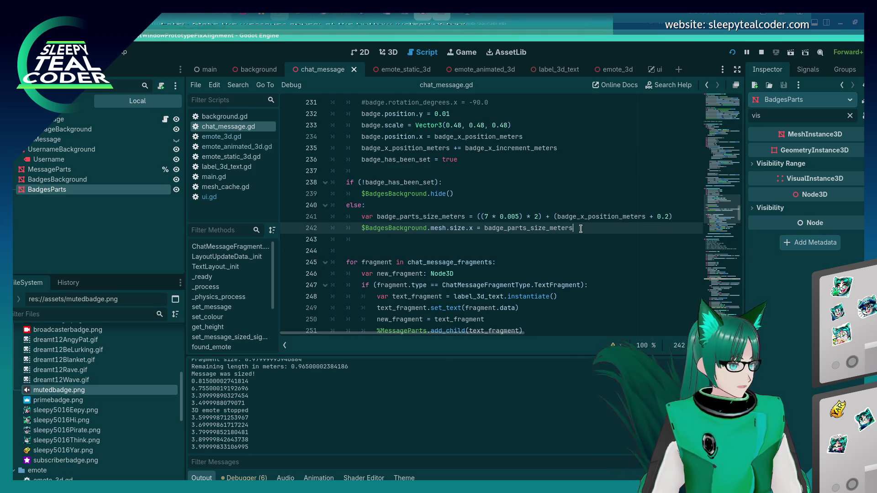
Insert a line after 241 that sets $BadgesBackground.position.y -= 0.2, then save and run.
{"action": "key", "text": "Up"}
{"action": "key", "text": "End"}
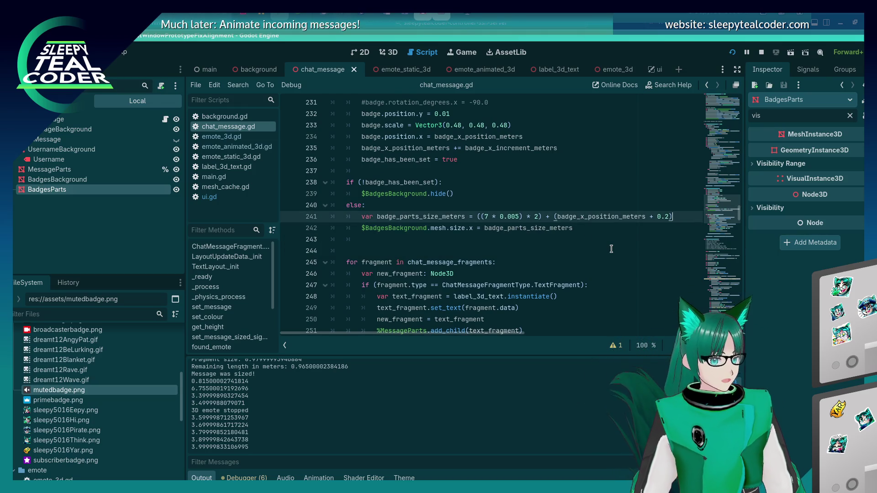
{"action": "key", "text": "Return"}
{"action": "type", "text": "$BadgesBackground."}
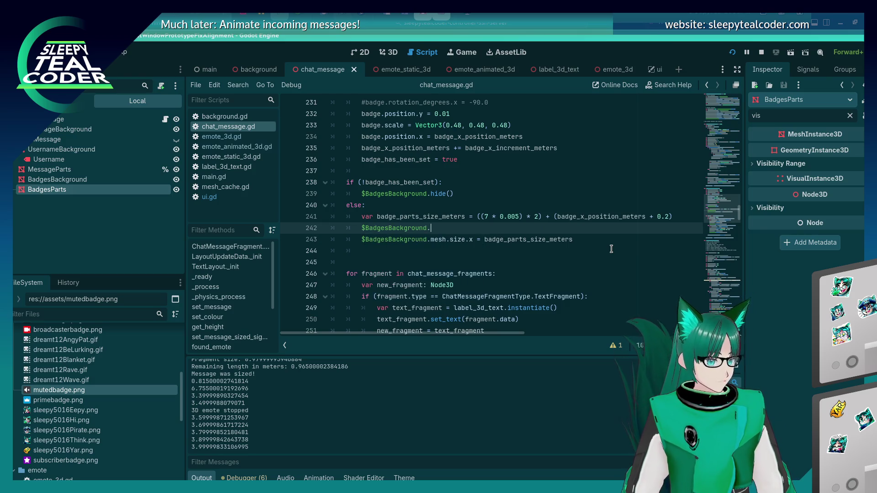
{"action": "type", "text": "mesh"}
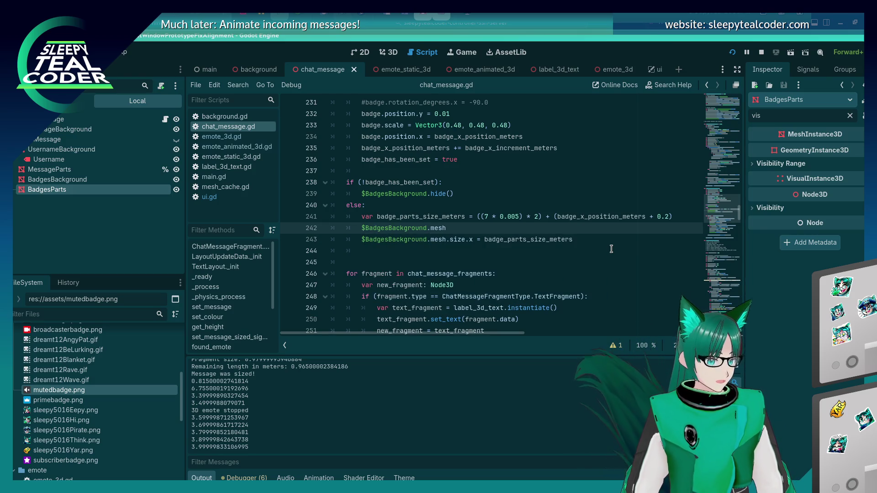
{"action": "type", "text": "."}
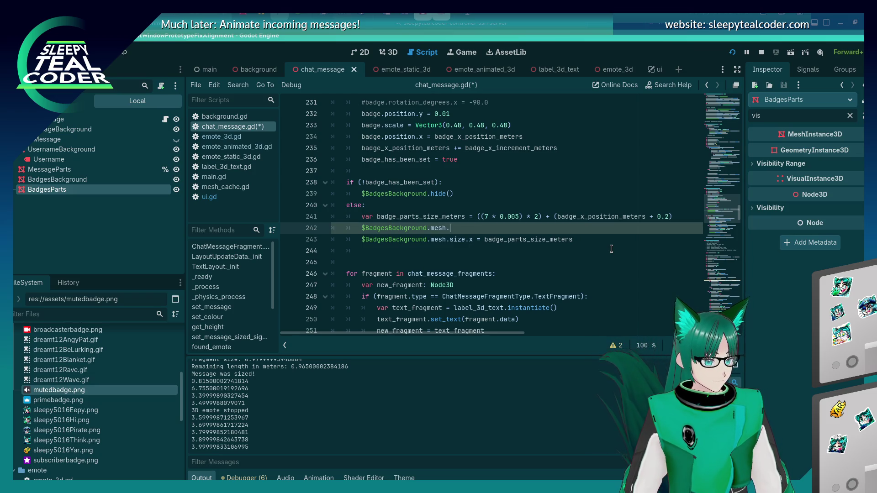
{"action": "type", "text": "s"}
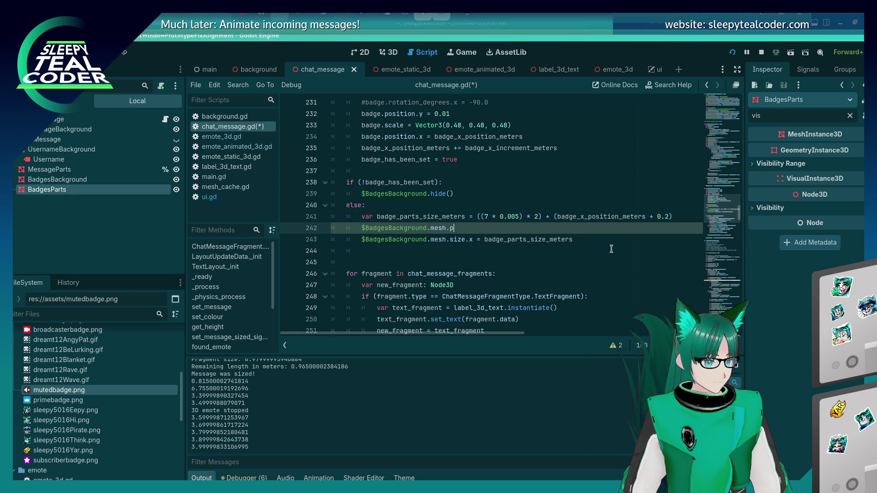
{"action": "type", "text": "o"}
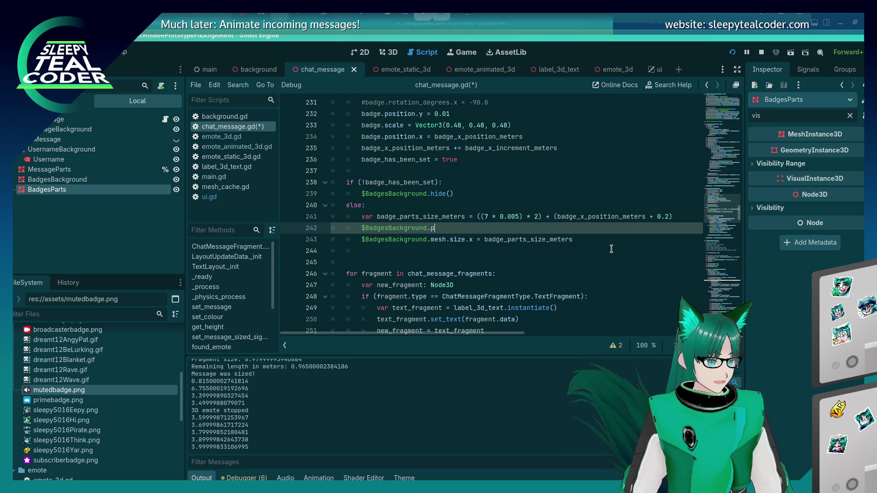
{"action": "type", "text": "sition.y = 0.4"}
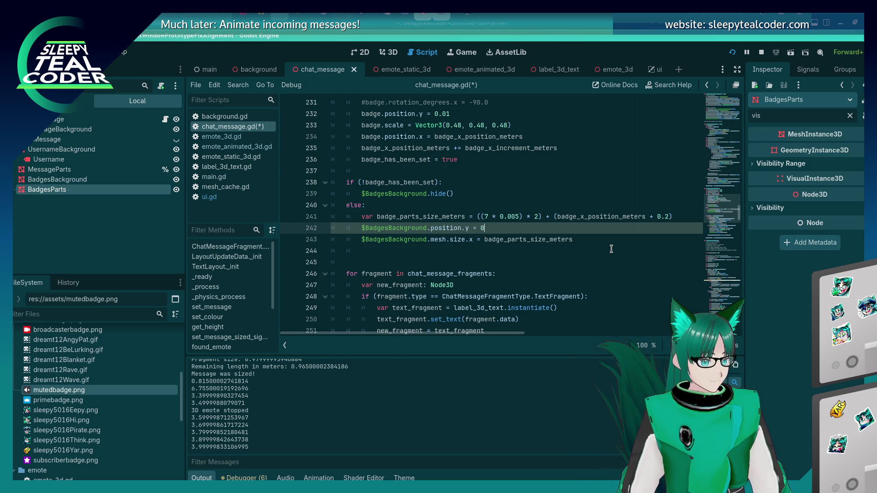
{"action": "key", "text": "BackSpace"}
{"action": "type", "text": "0"}
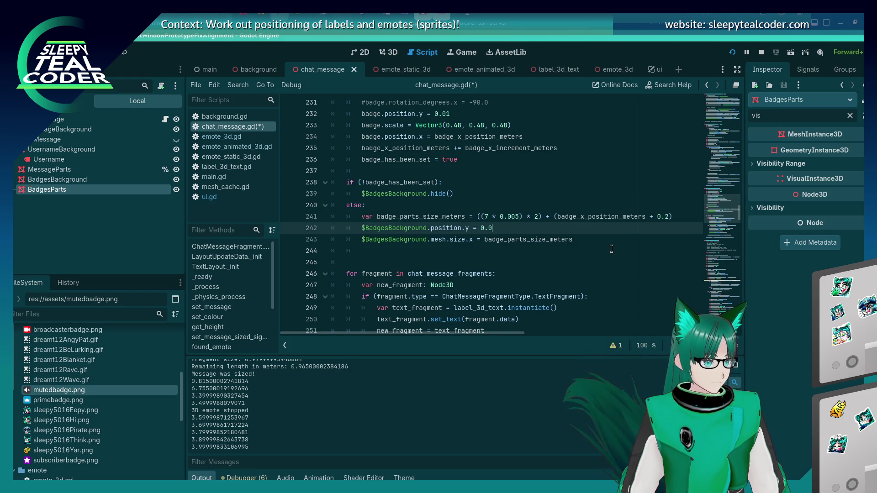
{"action": "scroll", "coordinate": [611, 249], "scroll_direction": "up", "scroll_amount": 6}
{"action": "scroll", "coordinate": [611, 249], "scroll_direction": "down", "scroll_amount": 5}
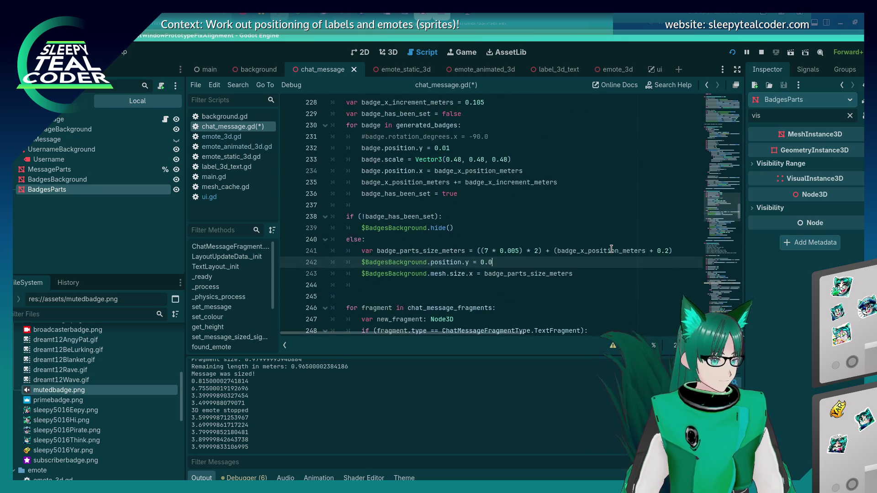
{"action": "key", "text": "BackSpace"}
{"action": "type", "text": "2"}
{"action": "key", "text": "Left"}
{"action": "key", "text": "Left"}
{"action": "key", "text": "Left"}
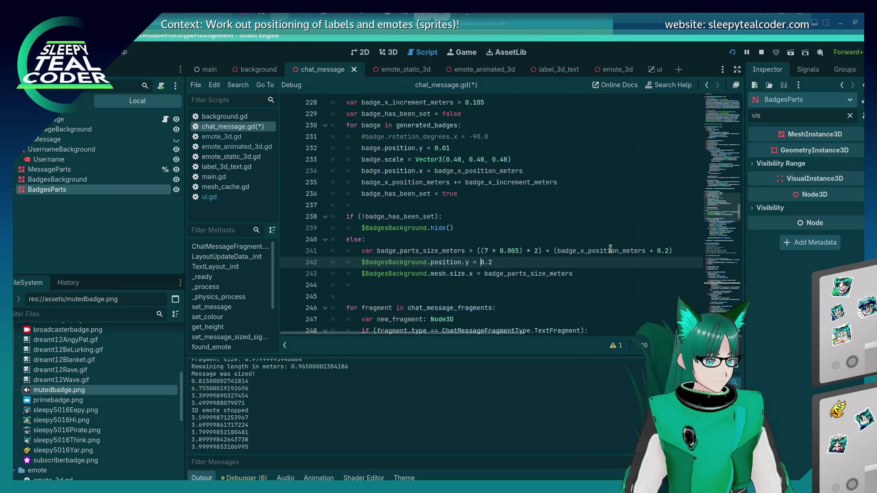
{"action": "type", "text": "-"}
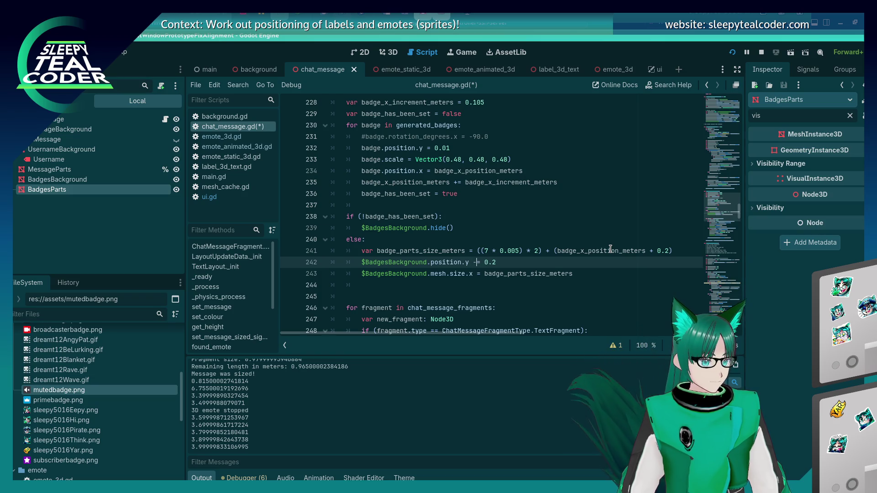
{"action": "key", "text": "F5"}
Change the badge background's y offset on line 242 to -= 0.15.
{"action": "left_click", "coordinate": [539, 129]}
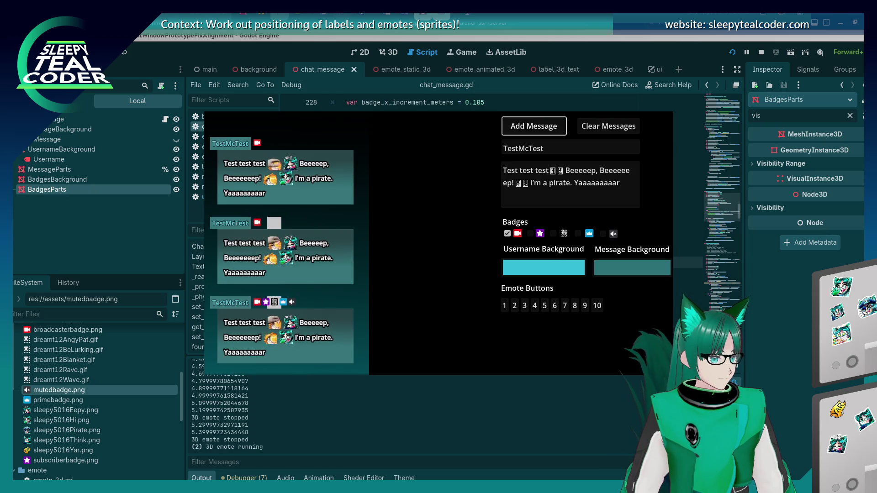
{"action": "left_click", "coordinate": [776, 406]}
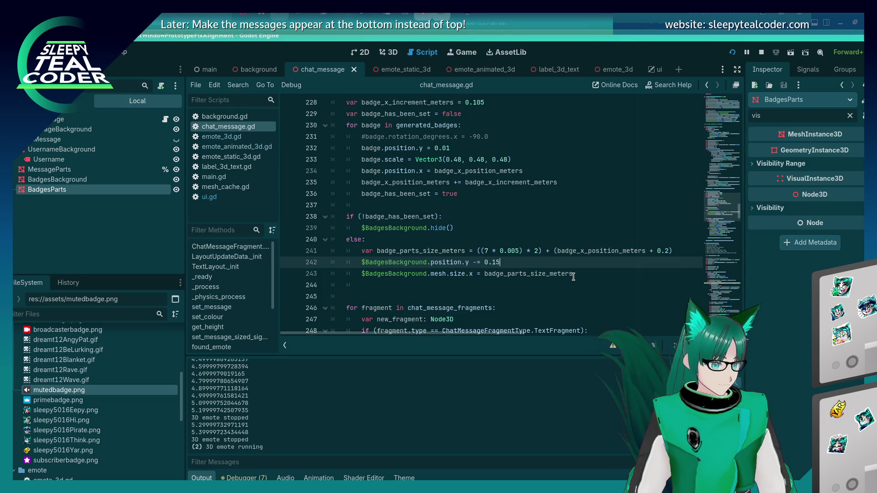
{"action": "key", "text": "BackSpace"}
{"action": "type", "text": "15"}
Restart the chat test and add fresh messages to check the 0.15 offset.
{"action": "key", "text": "alt+Tab"}
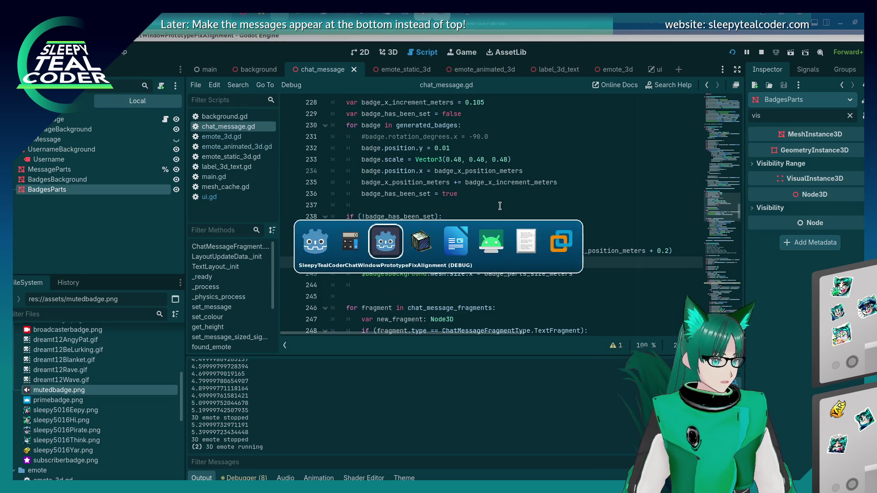
{"action": "left_click", "coordinate": [522, 127]}
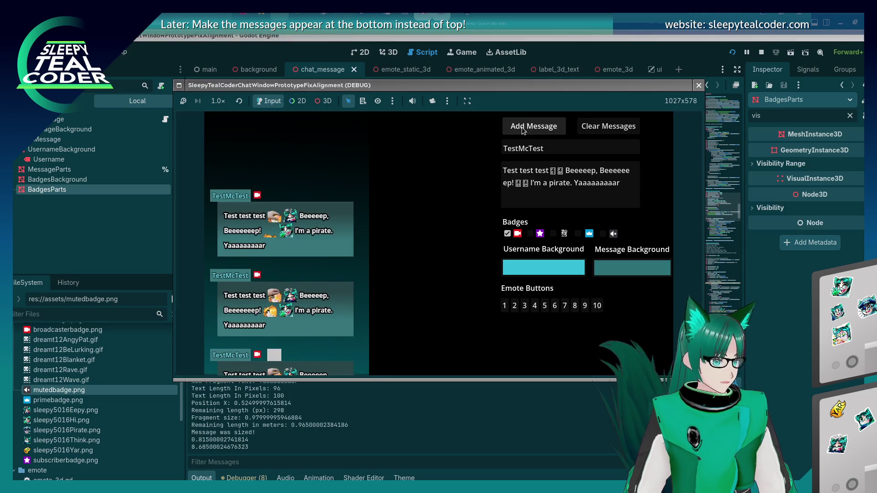
{"action": "left_click", "coordinate": [731, 53]}
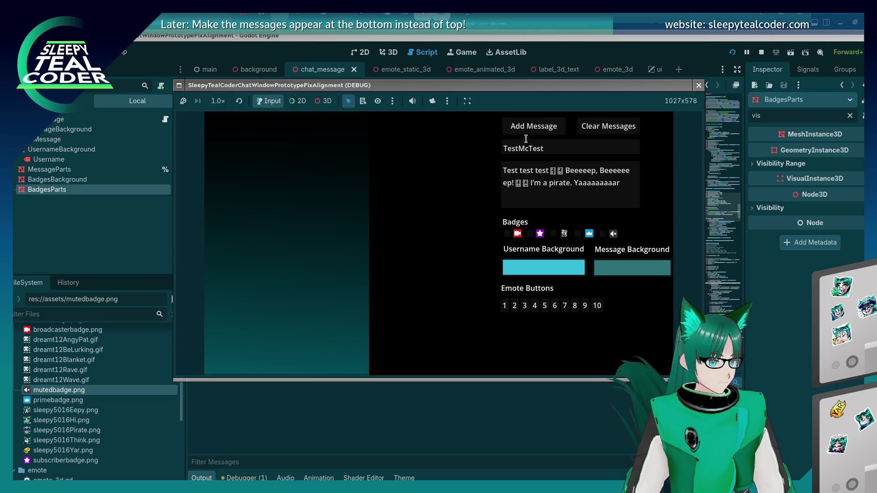
{"action": "left_click", "coordinate": [528, 129]}
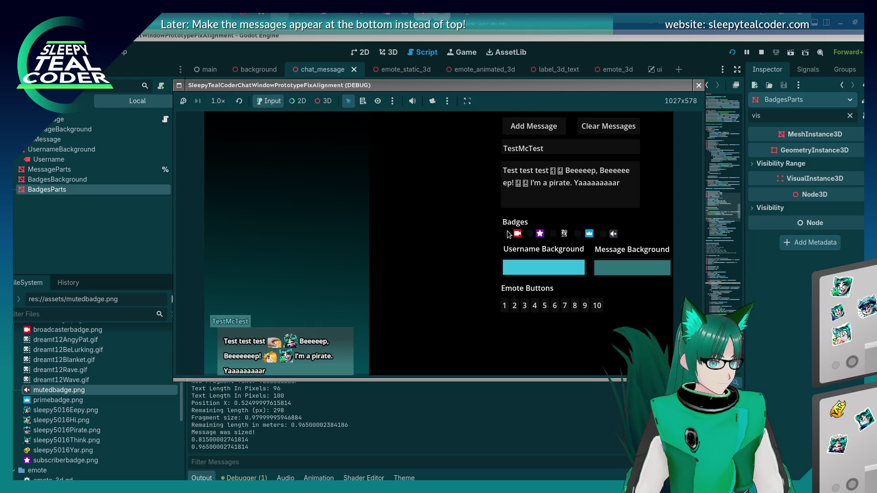
{"action": "left_click", "coordinate": [533, 128]}
{"action": "key", "text": "F8"}
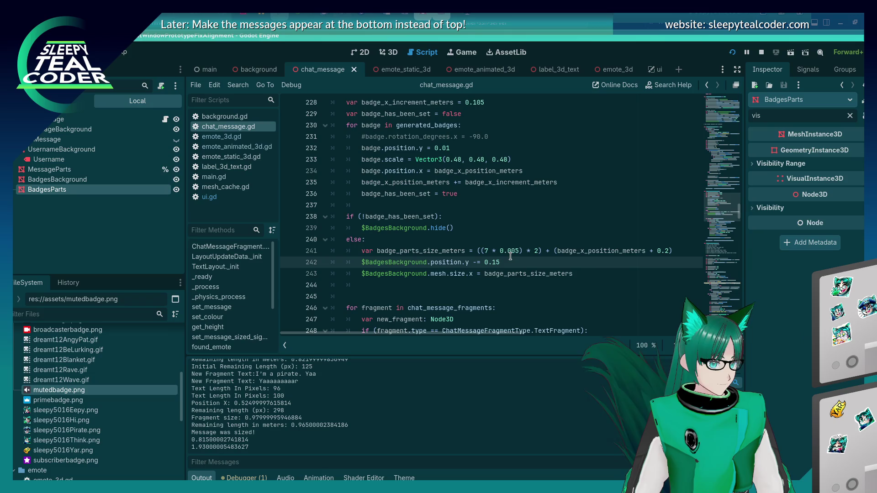
Tweak the last digit of line 242's badge background offset and test it with a message.
{"action": "key", "text": "F5"}
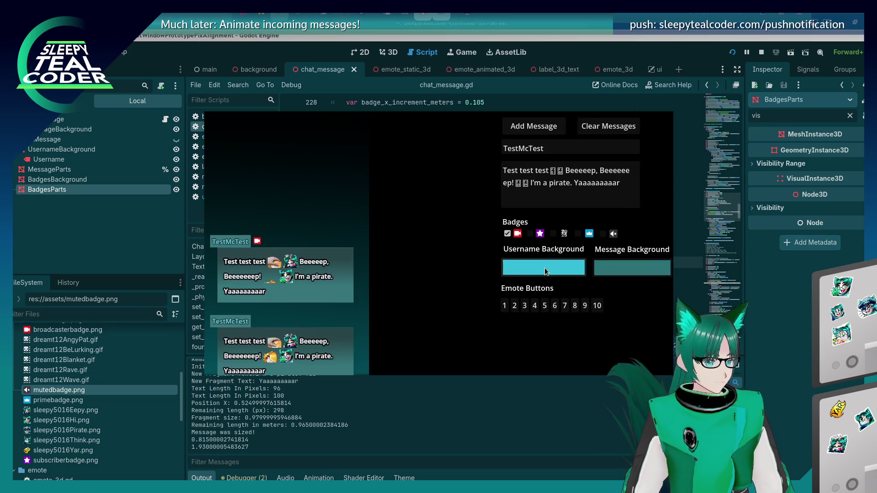
{"action": "left_click", "coordinate": [535, 129]}
{"action": "key", "text": "F8"}
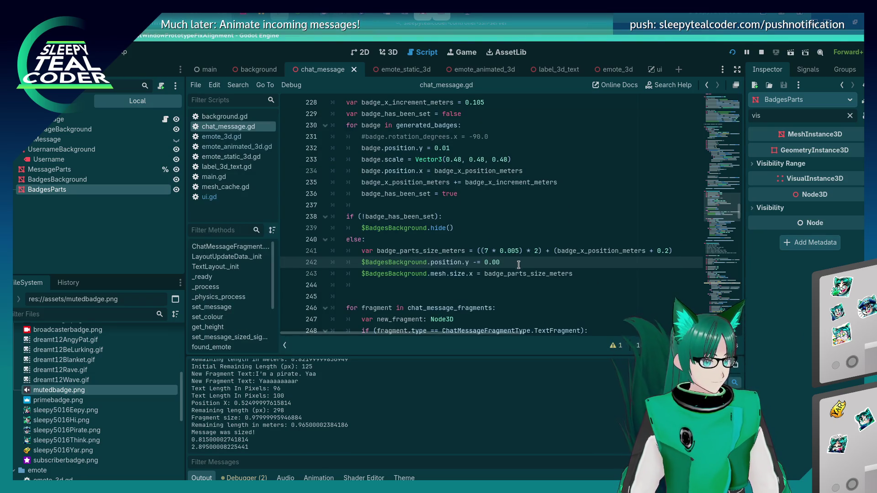
{"action": "key", "text": "BackSpace"}
{"action": "type", "text": "1"}
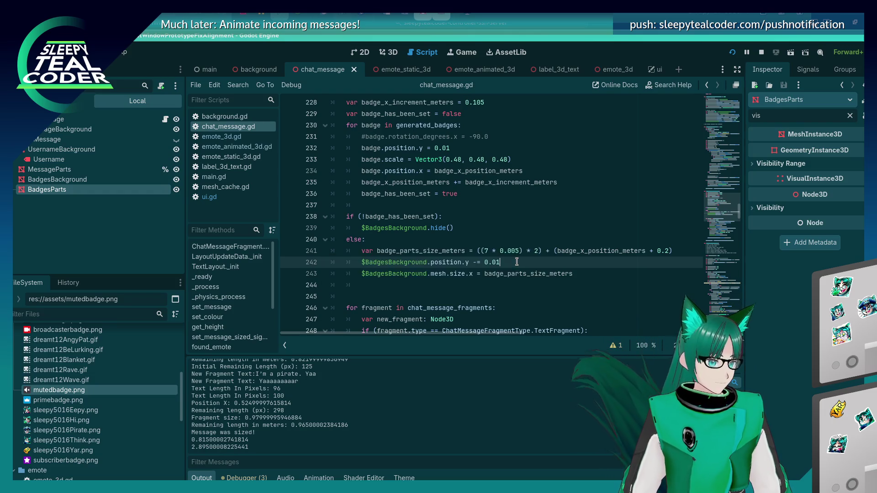
{"action": "key", "text": "F5"}
{"action": "left_click", "coordinate": [538, 132]}
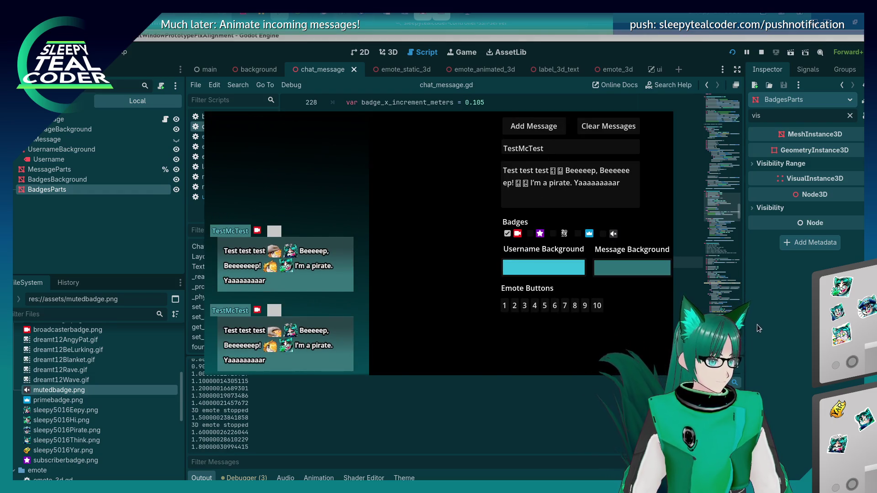
{"action": "key", "text": "F8"}
Trim the offset's trailing zero and relaunch the chat test several times with new messages.
{"action": "key", "text": "ctrl+s"}
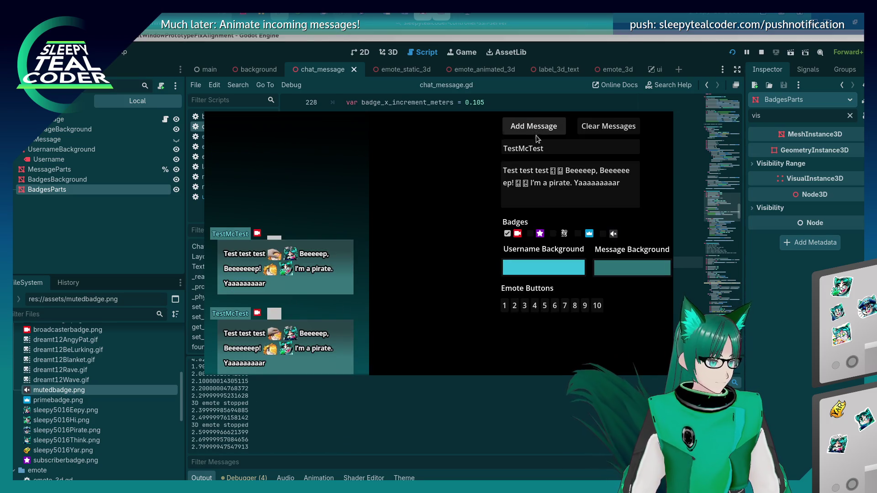
{"action": "key", "text": "F8"}
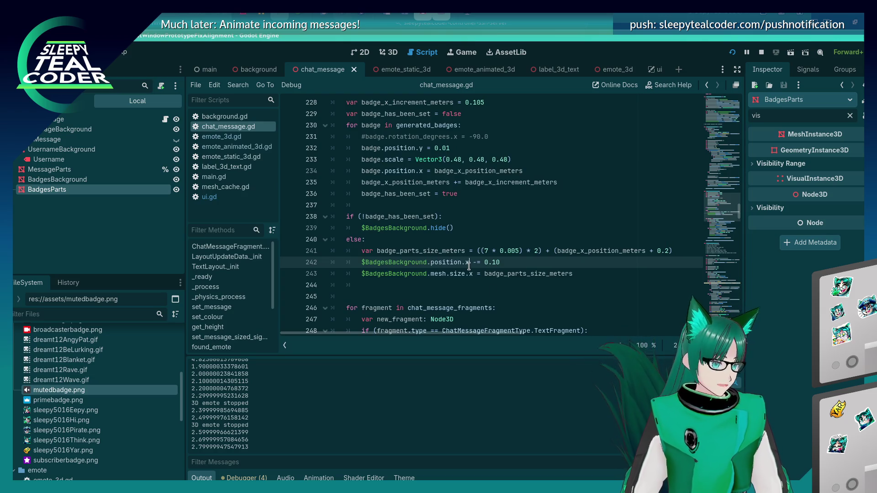
{"action": "key", "text": "BackSpace"}
{"action": "key", "text": "F5"}
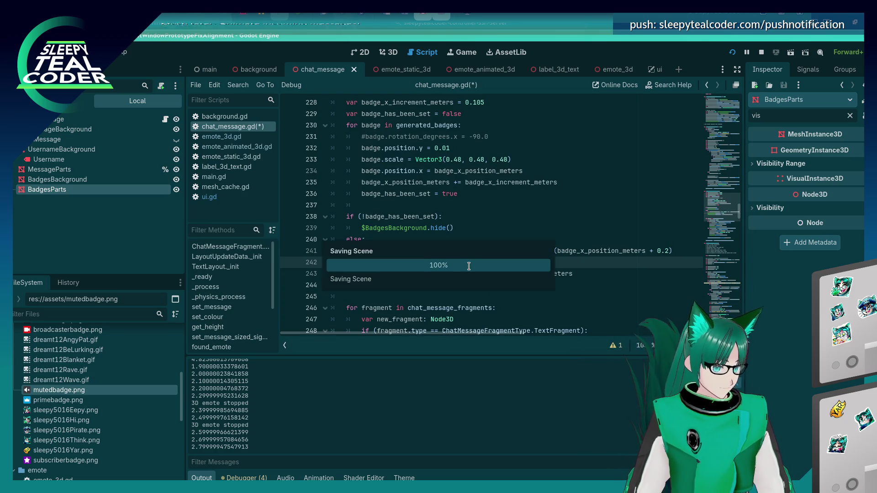
{"action": "left_click", "coordinate": [534, 126]}
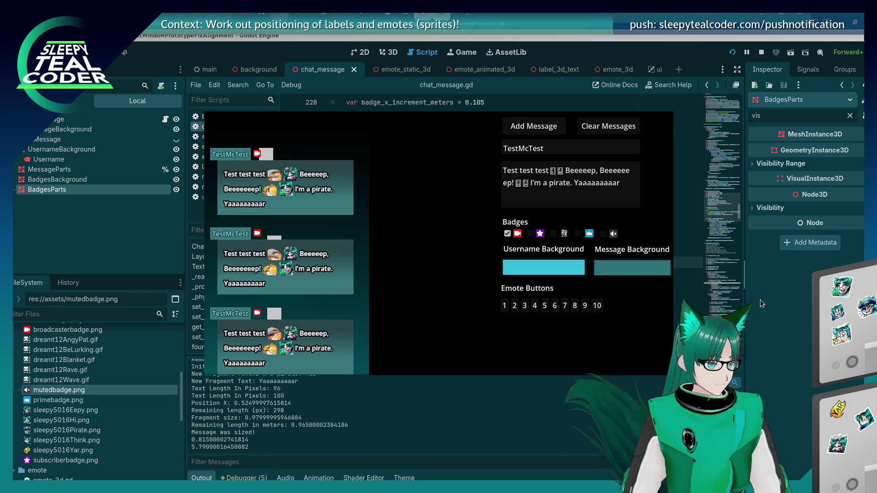
{"action": "key", "text": "F8"}
{"action": "key", "text": "F5"}
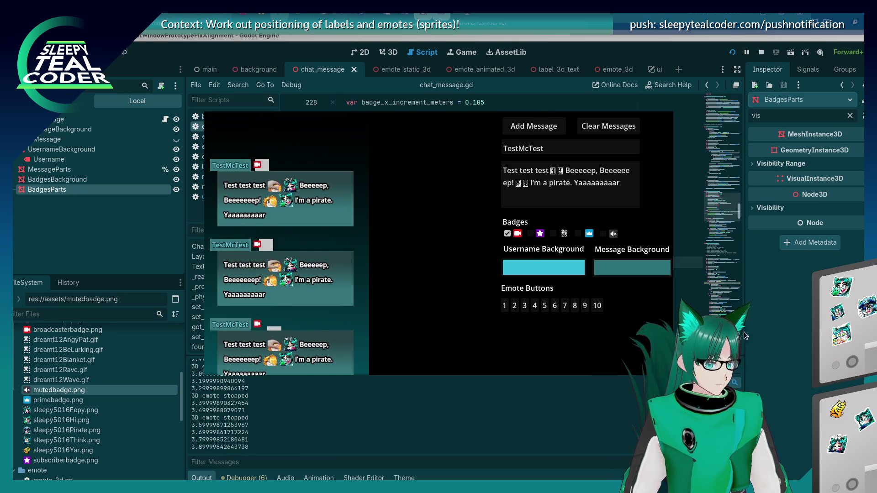
{"action": "key", "text": "F8"}
{"action": "key", "text": "F5"}
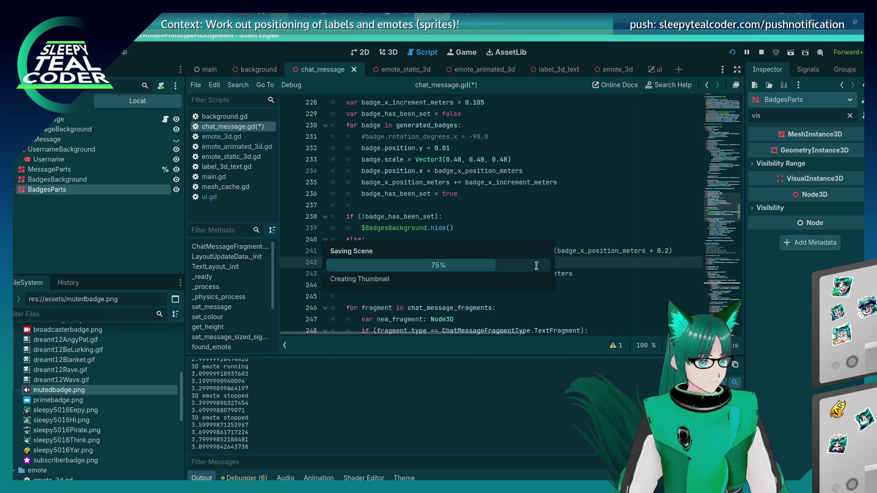
{"action": "left_click", "coordinate": [539, 126]}
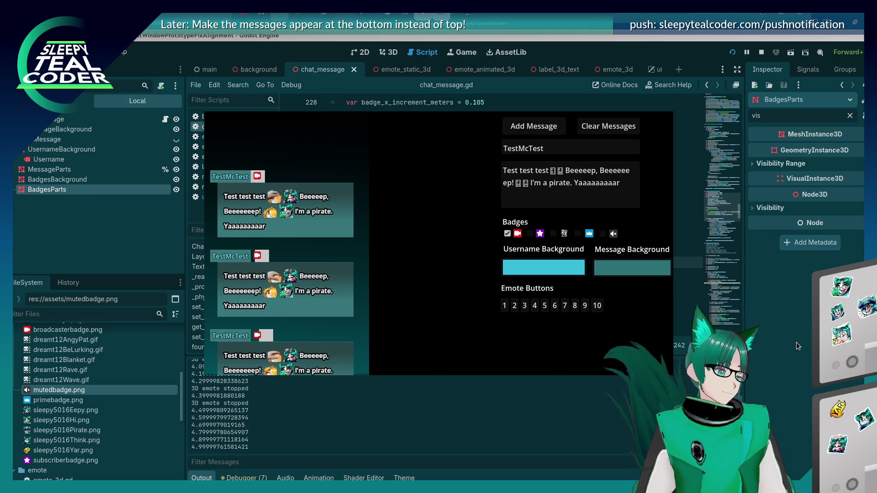
Open a bracket before 0.20 on line 242 and append a plus sign for an extra term.
{"action": "left_click", "coordinate": [548, 265]}
{"action": "key", "text": "Left"}
{"action": "key", "text": "Left"}
{"action": "key", "text": "Left"}
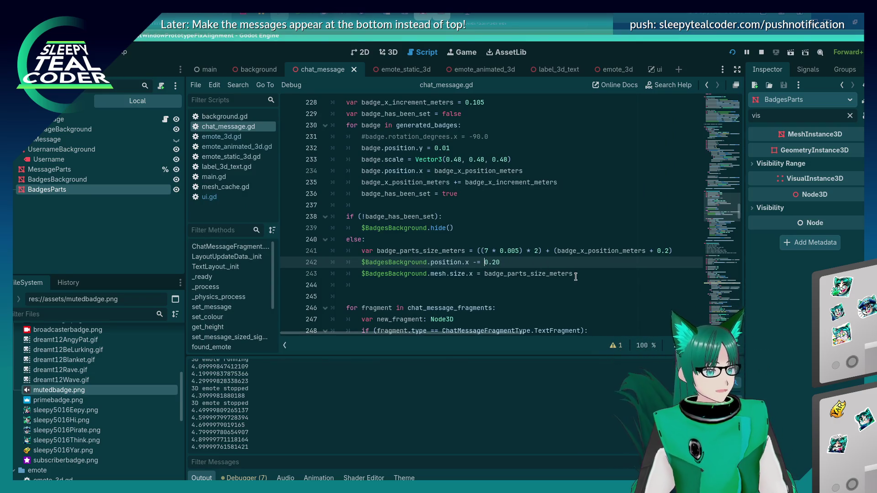
{"action": "type", "text": "("}
{"action": "key", "text": "End"}
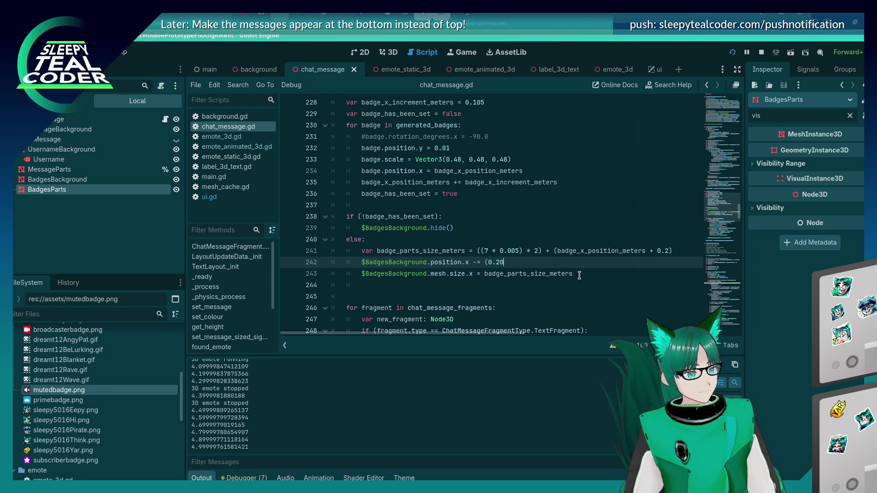
{"action": "type", "text": "+ ("}
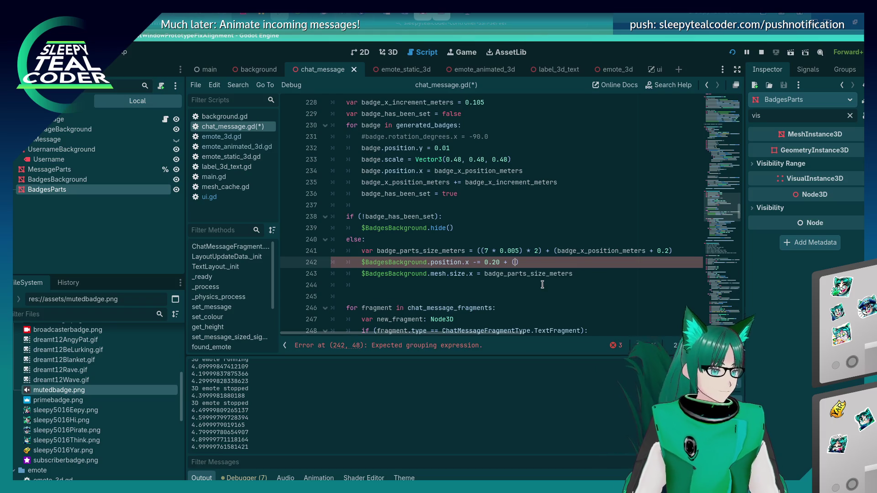
Add (badge_x_increment_meters * generated_badges.size()) to the offset and save the script.
{"action": "scroll", "coordinate": [495, 294], "scroll_direction": "up", "scroll_amount": 2}
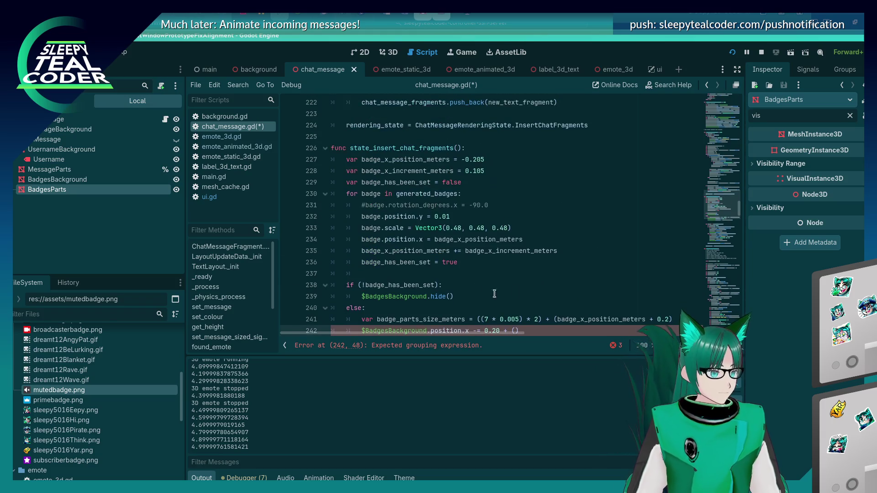
{"action": "double_click", "coordinate": [429, 170]}
{"action": "scroll", "coordinate": [517, 258], "scroll_direction": "down", "scroll_amount": 2}
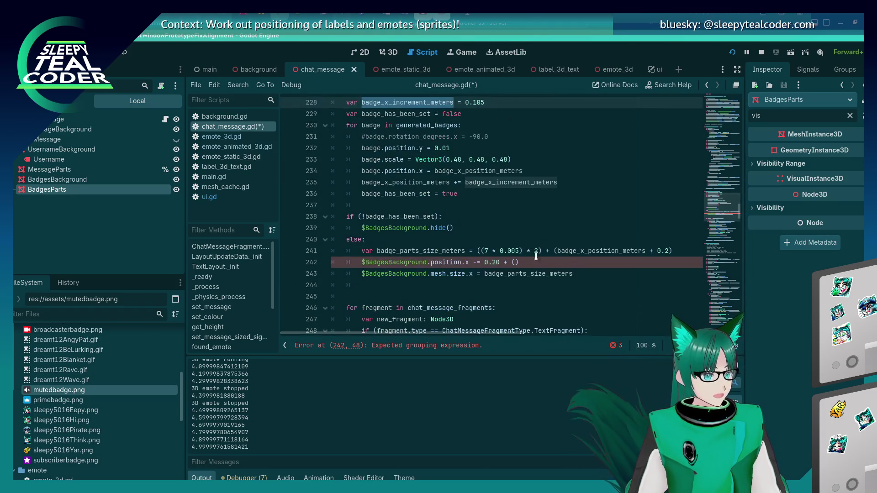
{"action": "left_click", "coordinate": [517, 262]}
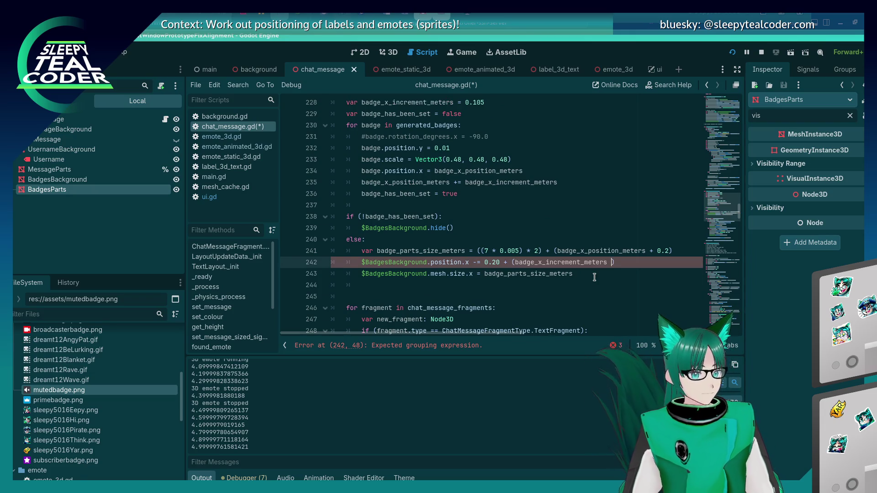
{"action": "key", "text": "BackSpace"}
{"action": "key", "text": "BackSpace"}
{"action": "type", "text": "* gene"}
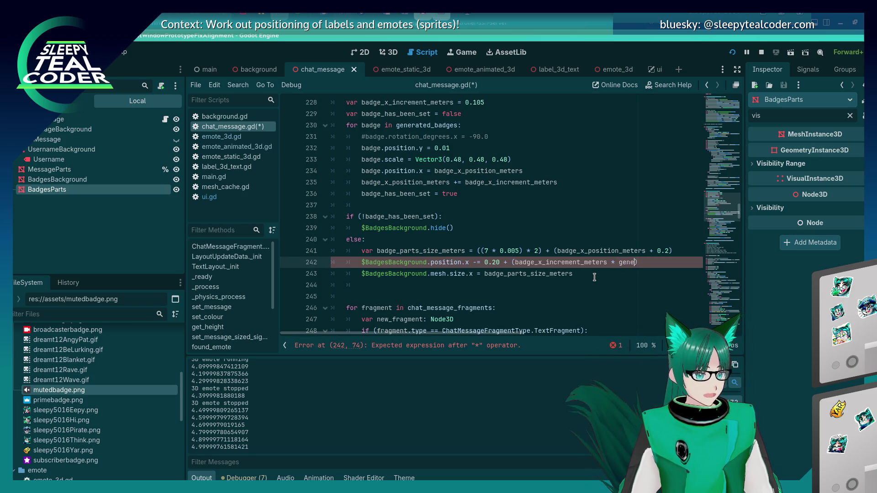
{"action": "type", "text": "r"}
{"action": "key", "text": "Return"}
{"action": "type", "text": ".s"}
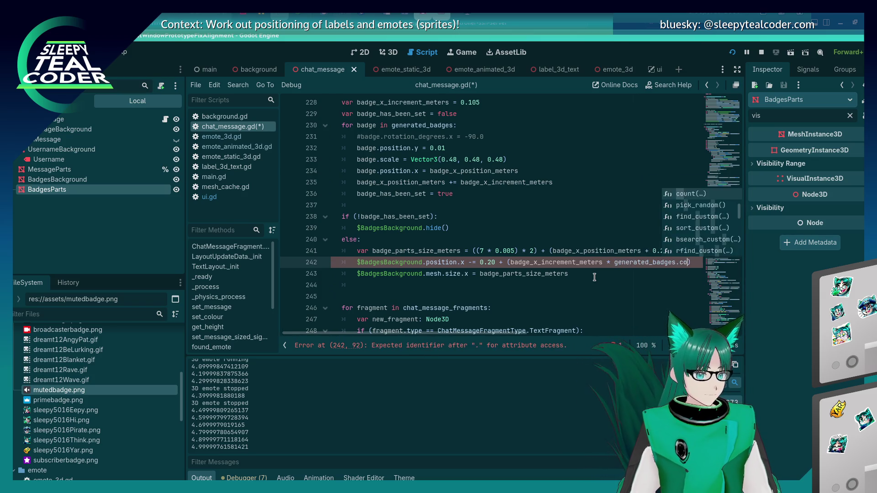
{"action": "type", "text": "ize("}
{"action": "key", "text": "Return"}
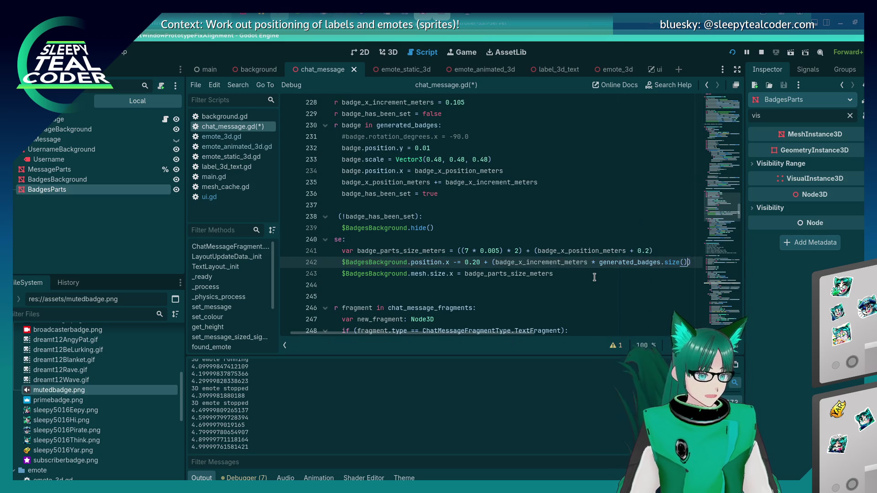
{"action": "key", "text": "ctrl+s"}
{"action": "key", "text": "alt+Tab"}
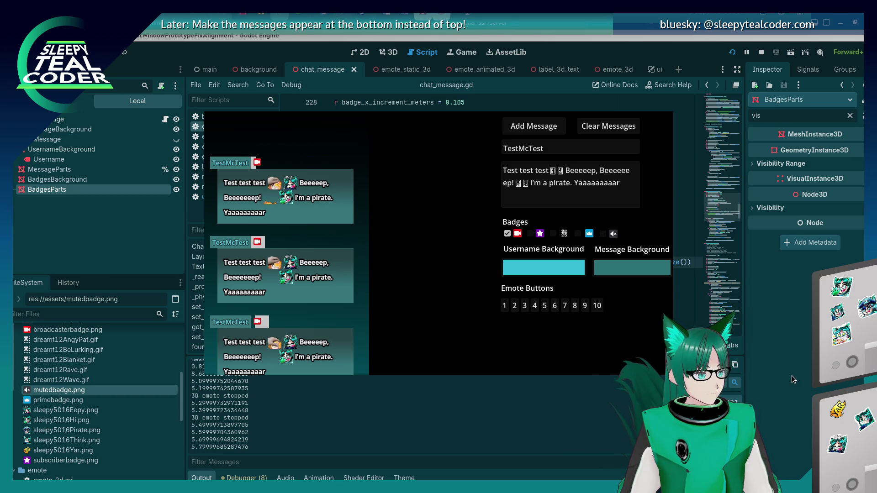
Change line 242 to subtract badge_x_increment_meters * (generated_badges.size() - 1), and save the script.
{"action": "key", "text": "alt+Tab"}
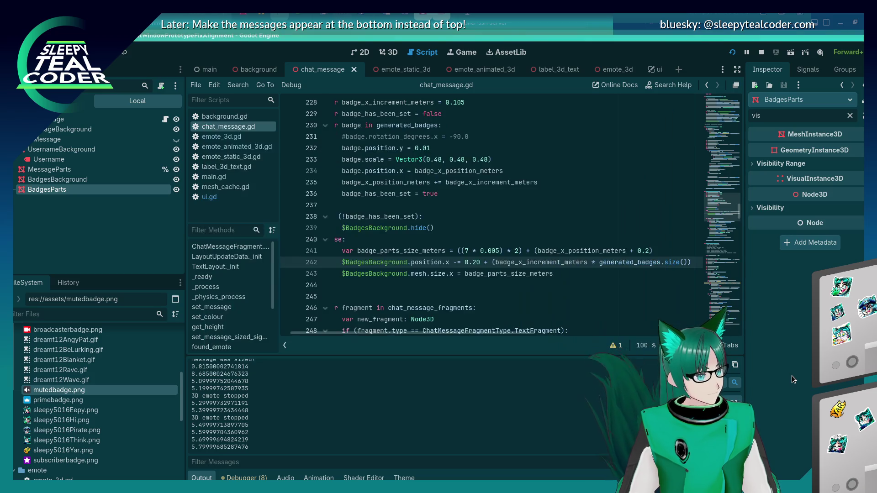
{"action": "left_click", "coordinate": [599, 261]}
{"action": "type", "text": "("}
{"action": "key", "text": "End"}
{"action": "key", "text": "Left"}
{"action": "type", "text": "- 1)"}
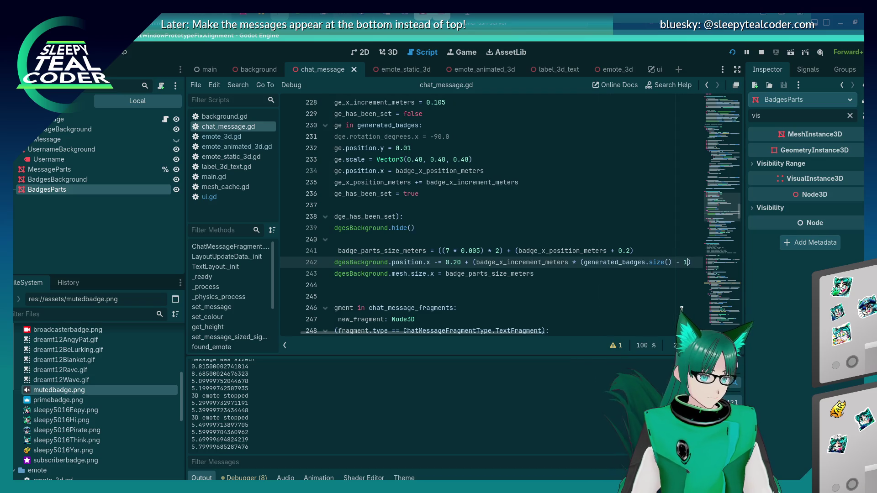
{"action": "key", "text": "ctrl+s"}
Run the project and add test messages with two and then three badges.
{"action": "key", "text": "F5"}
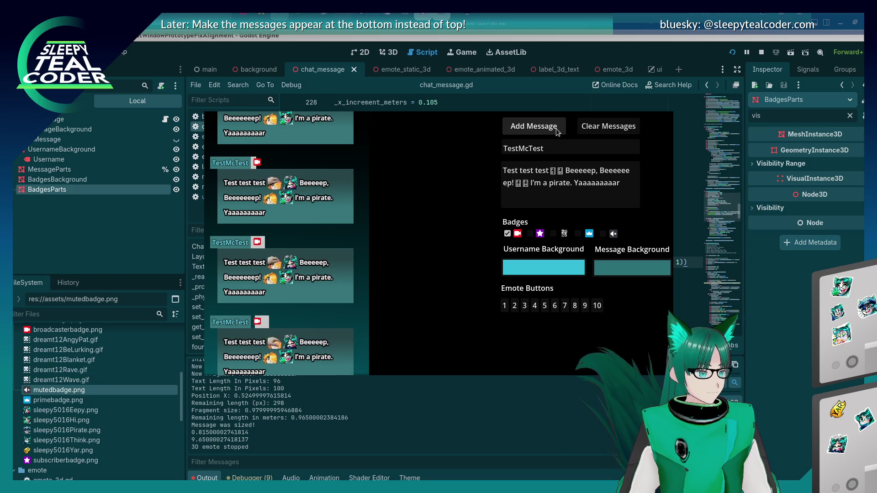
{"action": "left_click", "coordinate": [530, 233]}
{"action": "left_click", "coordinate": [524, 131]}
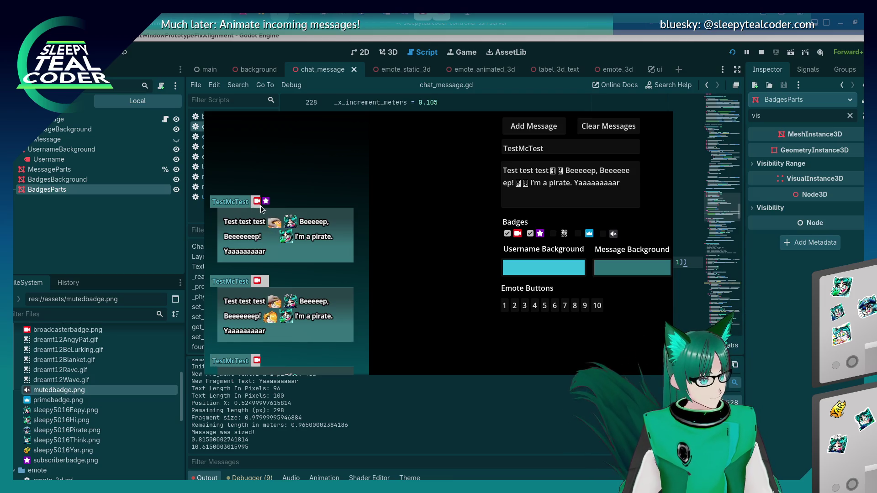
{"action": "left_click", "coordinate": [553, 234]}
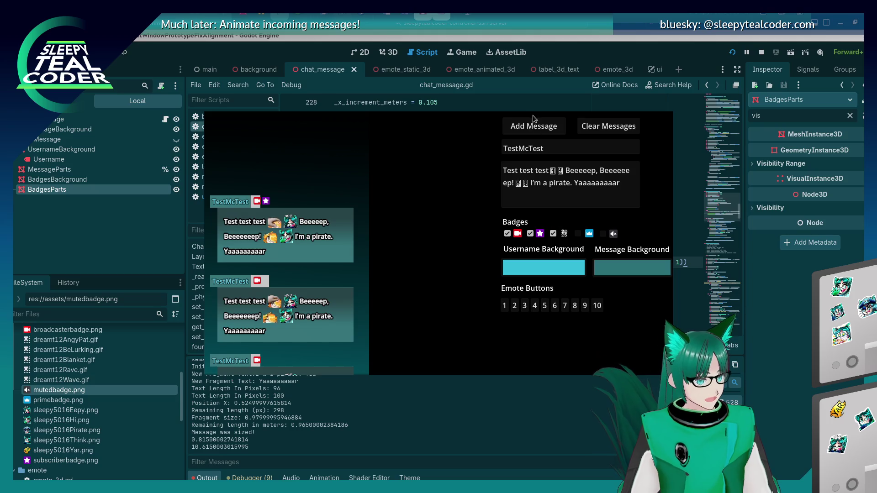
{"action": "left_click", "coordinate": [533, 128]}
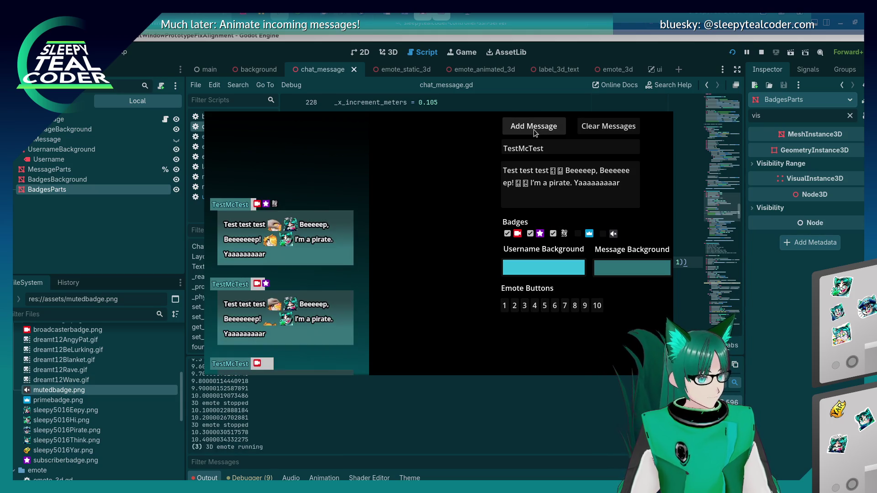
Rerun the chat window, clear it, and add messages with three, one and two badges.
{"action": "key", "text": "alt+Tab"}
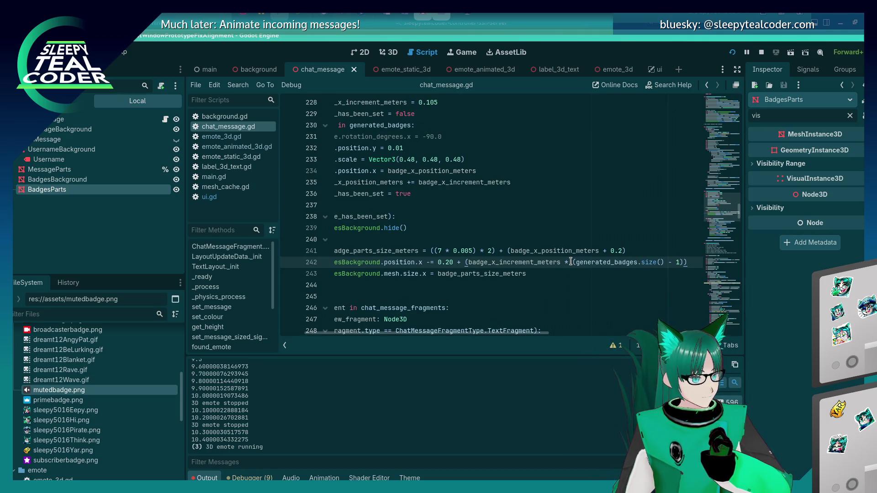
{"action": "left_click", "coordinate": [462, 262]}
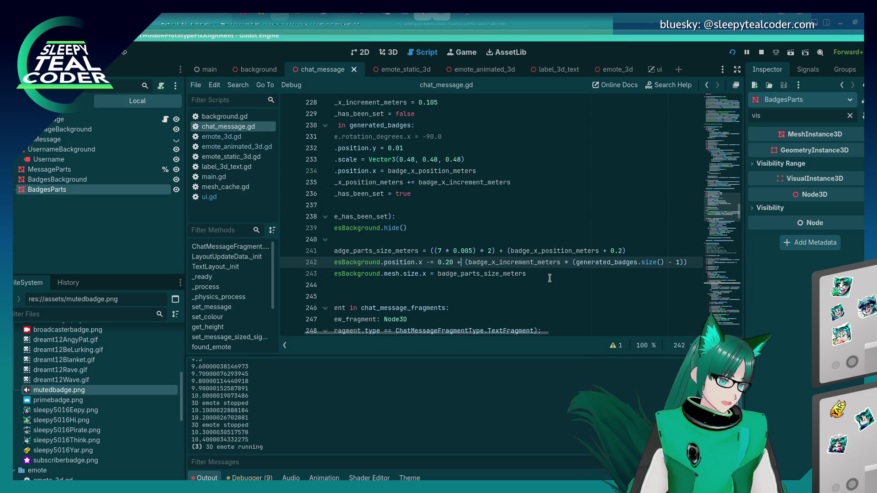
{"action": "type", "text": "-"}
{"action": "key", "text": "F5"}
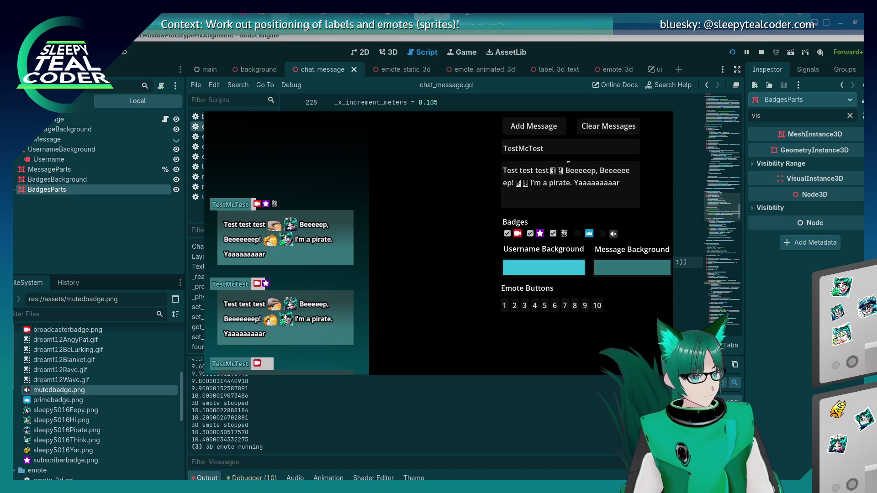
{"action": "left_click", "coordinate": [553, 130]}
{"action": "left_click", "coordinate": [553, 131]}
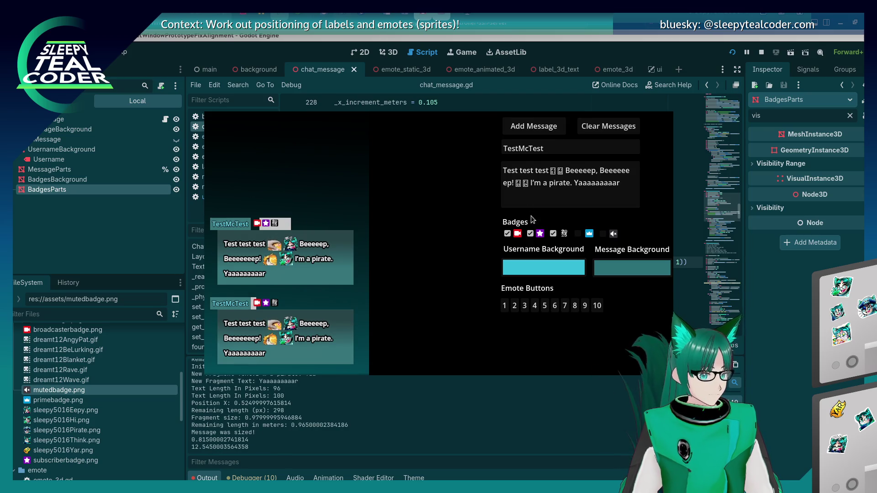
{"action": "left_click", "coordinate": [529, 234]}
{"action": "left_click", "coordinate": [553, 233]}
{"action": "left_click", "coordinate": [550, 131]}
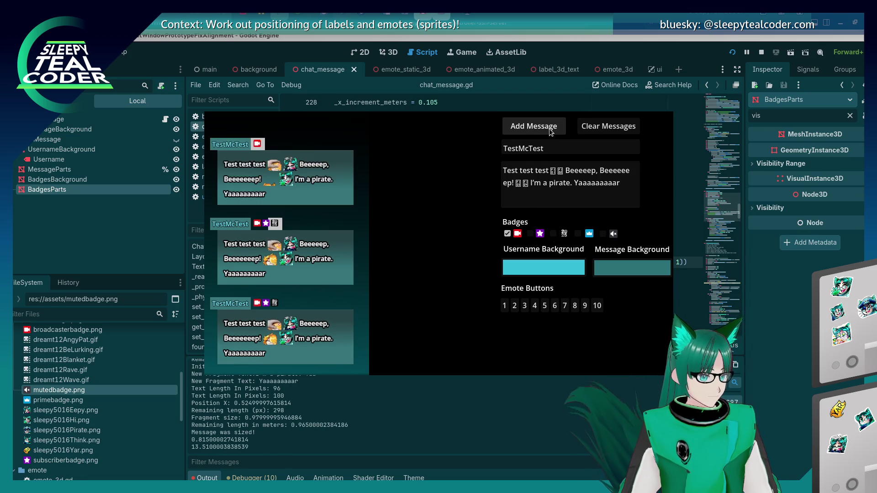
{"action": "left_click", "coordinate": [530, 234]}
{"action": "left_click", "coordinate": [534, 127]}
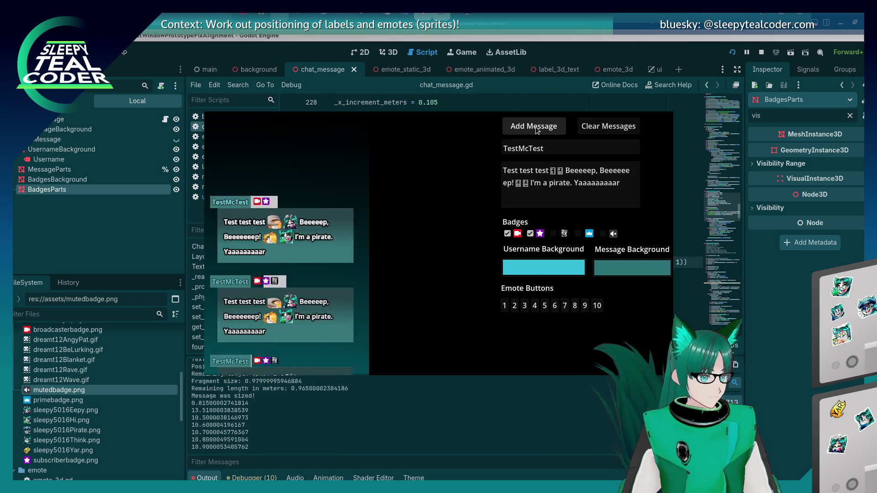
{"action": "left_click", "coordinate": [781, 349]}
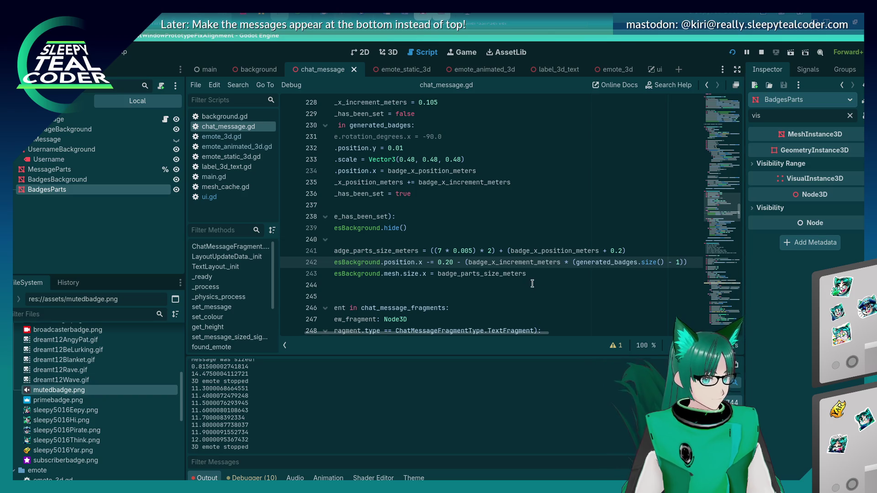
Replace badge_x_increment_meters on line 242 with the constant 0.9 and test it with a new message.
{"action": "double_click", "coordinate": [552, 263]}
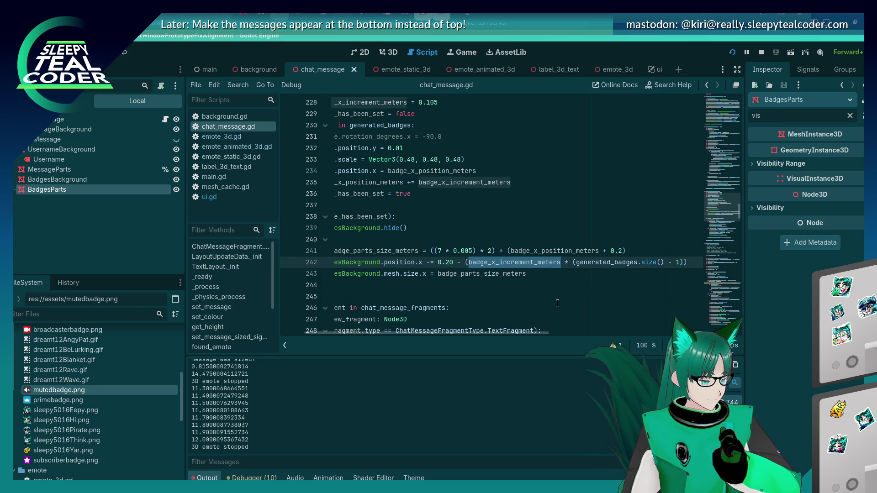
{"action": "scroll", "coordinate": [558, 303], "scroll_direction": "up", "scroll_amount": 3}
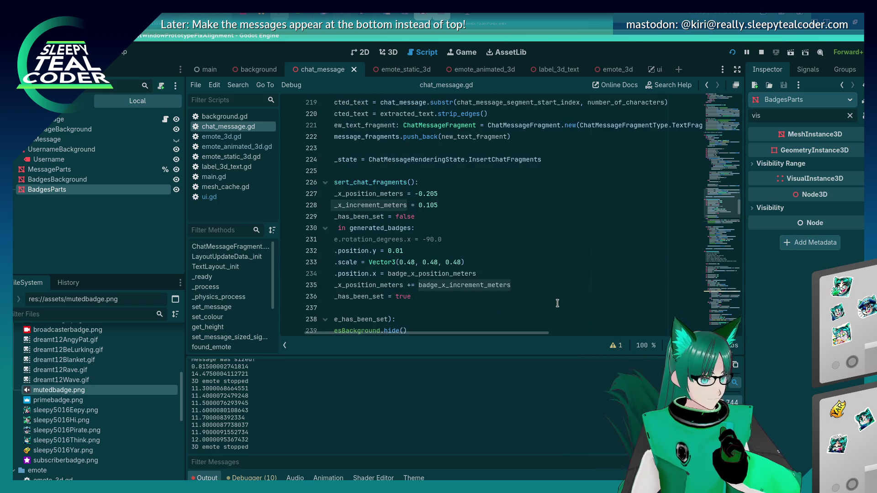
{"action": "scroll", "coordinate": [557, 303], "scroll_direction": "down", "scroll_amount": 2}
{"action": "type", "text": "0.9"}
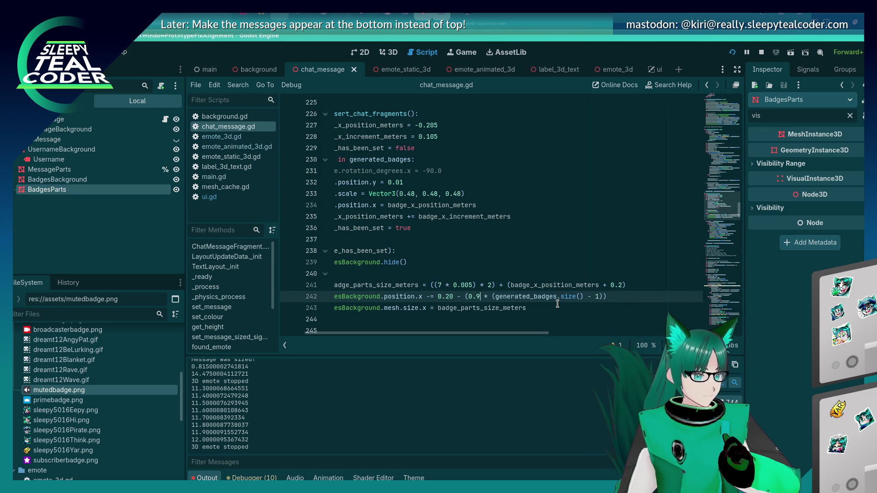
{"action": "key", "text": "F5"}
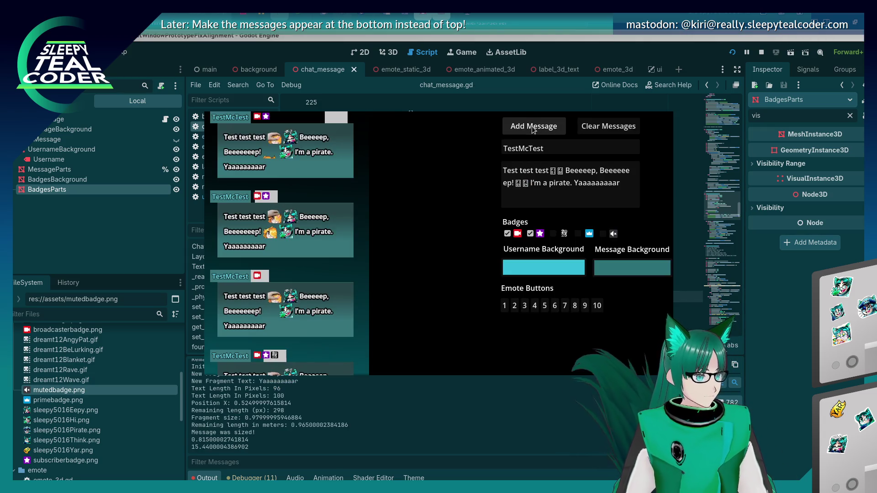
{"action": "left_click", "coordinate": [533, 129]}
{"action": "key", "text": "F8"}
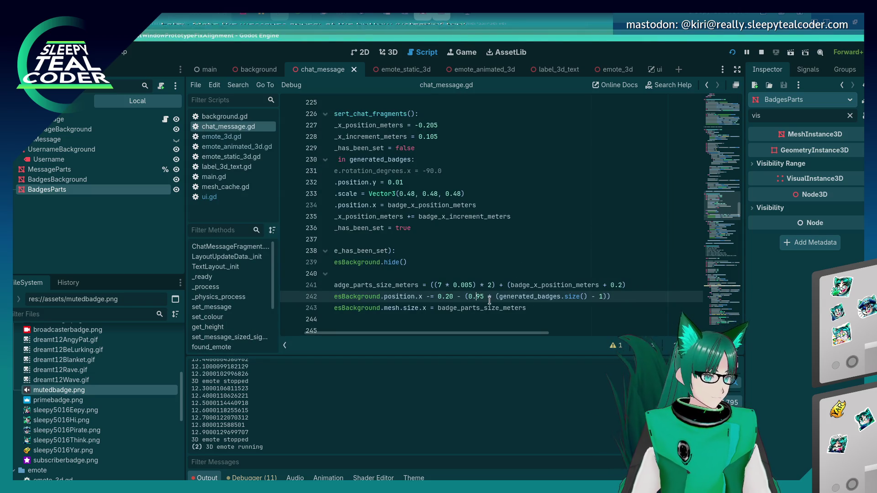
Rerun the project three more times, adding a test message each run, to check the badge offset.
{"action": "key", "text": "F5"}
{"action": "left_click", "coordinate": [534, 126]}
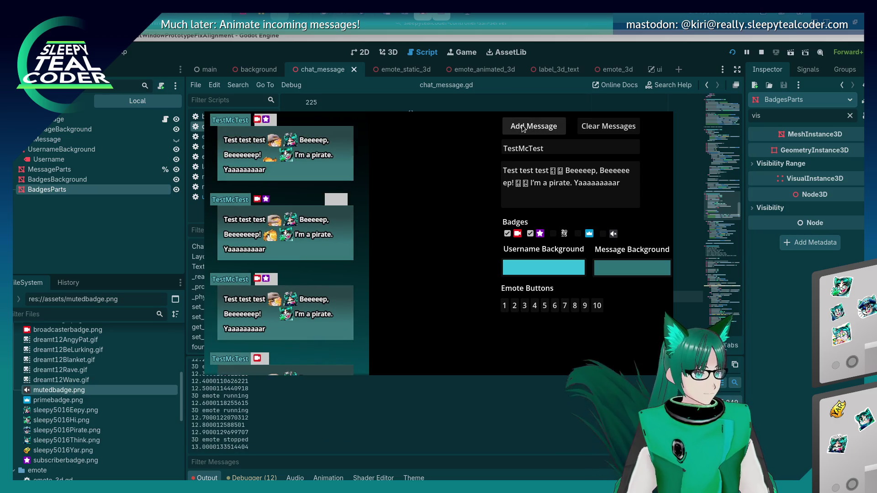
{"action": "key", "text": "F8"}
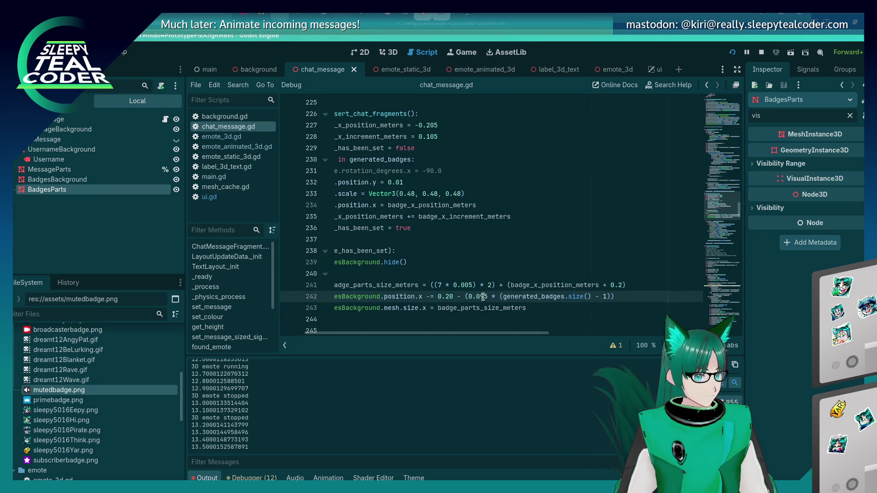
{"action": "key", "text": "F5"}
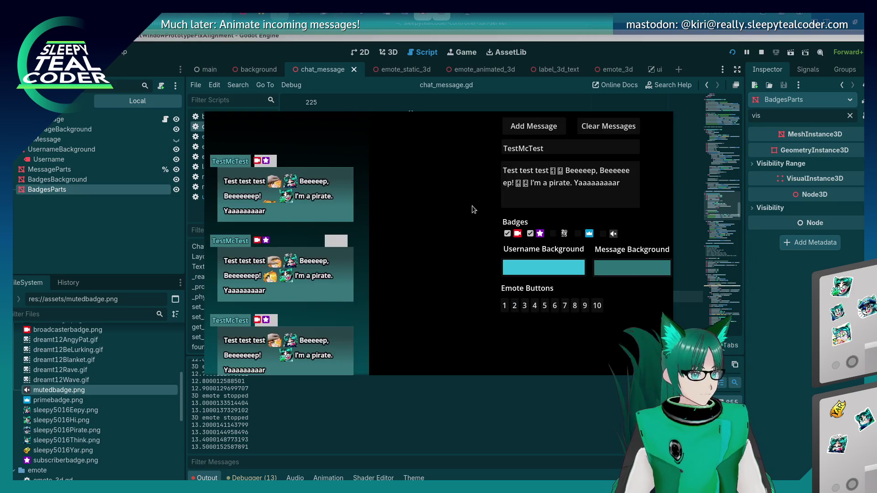
{"action": "left_click", "coordinate": [534, 126]}
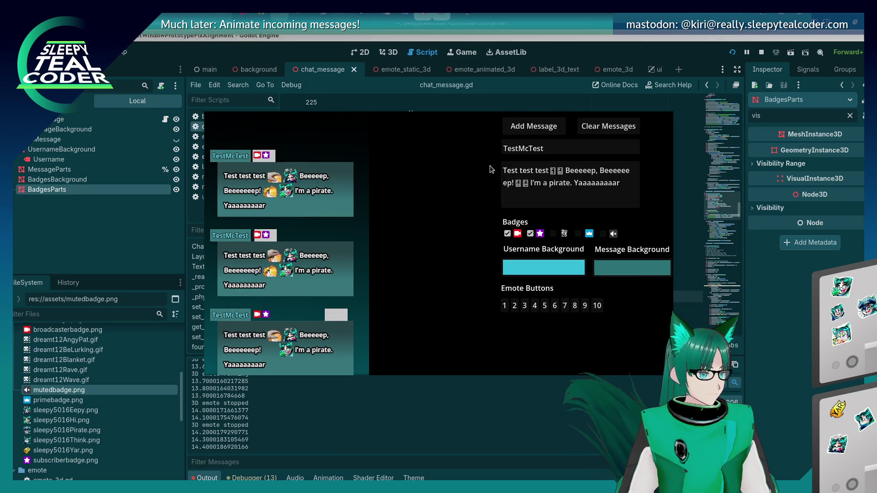
{"action": "key", "text": "F8"}
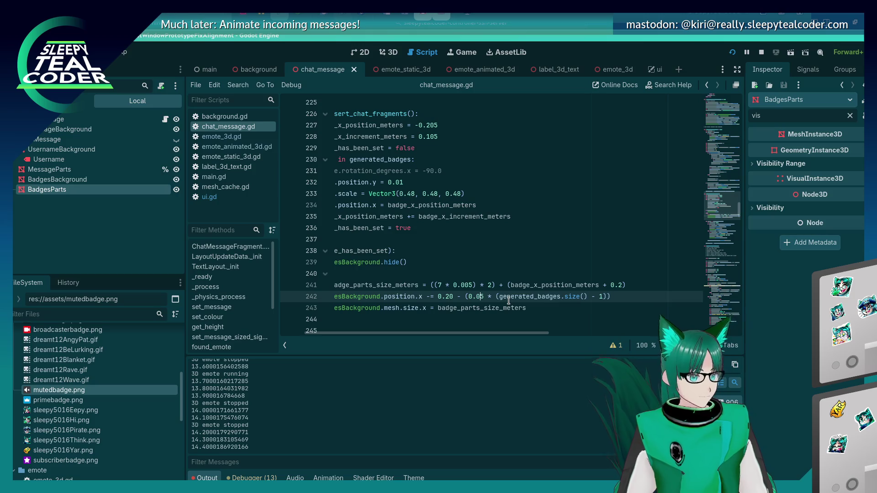
{"action": "key", "text": "F5"}
{"action": "left_click", "coordinate": [531, 133]}
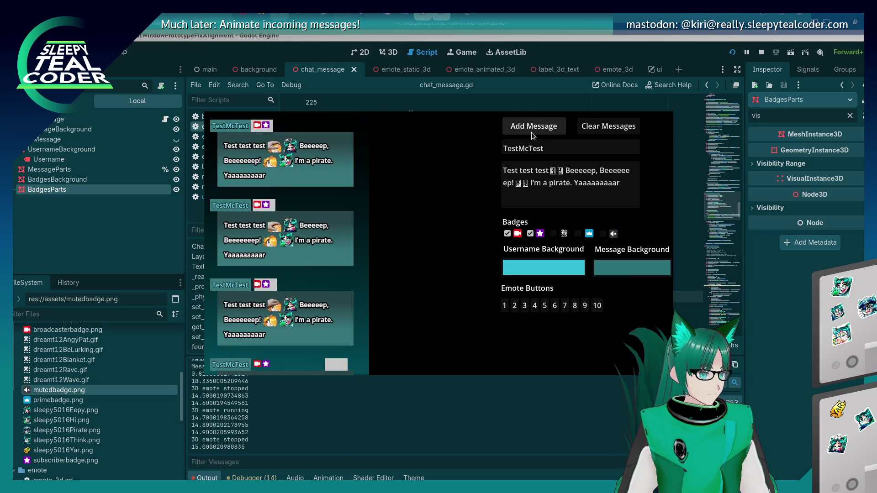
Add test messages with one, two and three badges.
{"action": "left_click", "coordinate": [529, 234]}
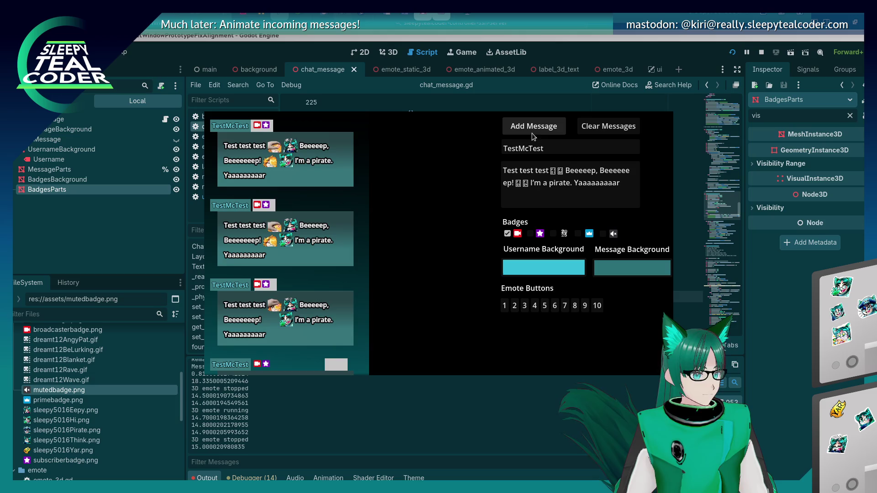
{"action": "left_click", "coordinate": [532, 133]}
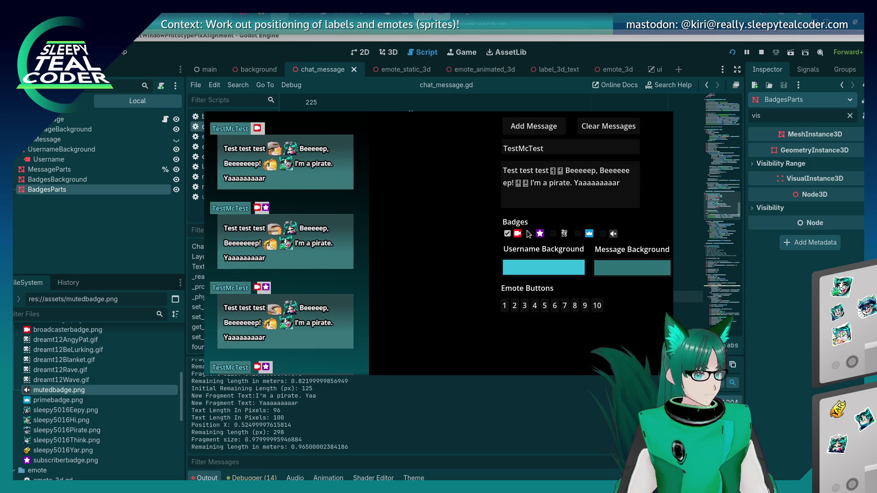
{"action": "left_click", "coordinate": [530, 233]}
{"action": "left_click", "coordinate": [533, 127]}
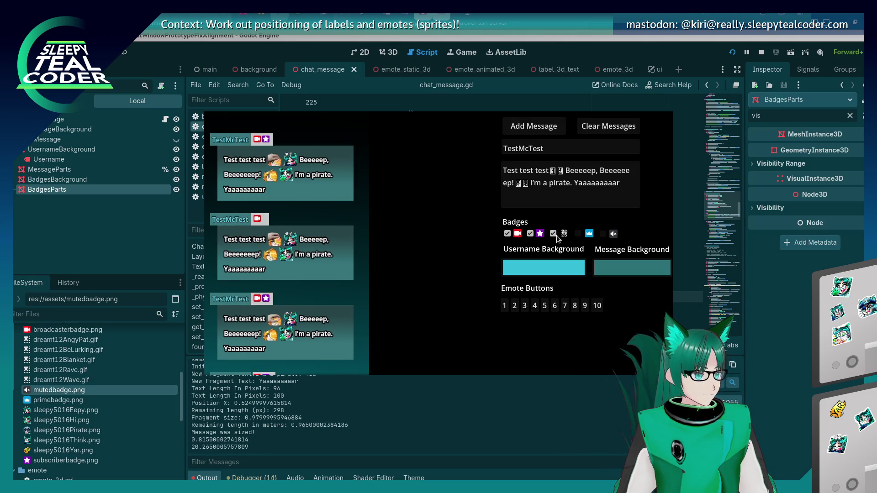
{"action": "left_click", "coordinate": [534, 126]}
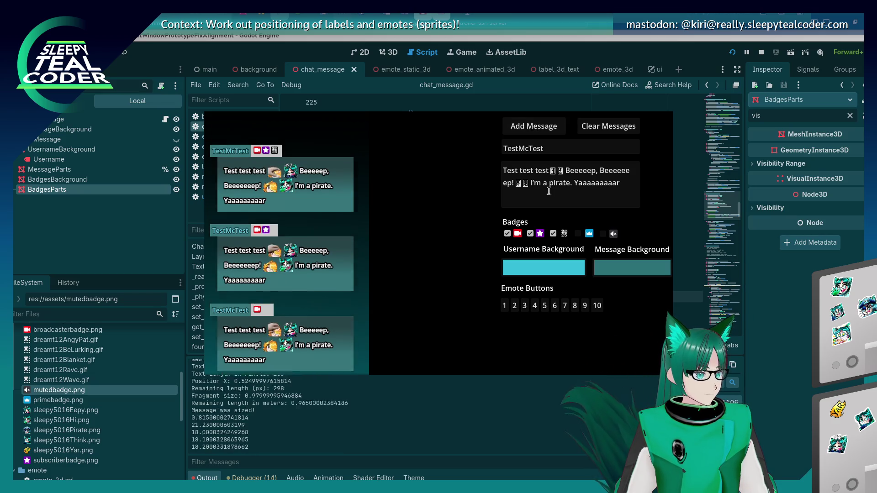
Enable the prime and muted badges for four- and five-badge messages, then post a two-badge message.
{"action": "left_click", "coordinate": [577, 234]}
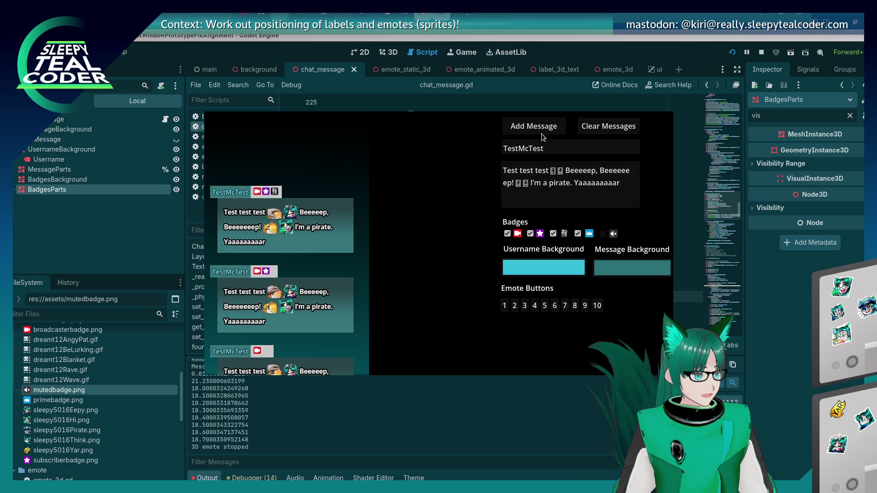
{"action": "left_click", "coordinate": [535, 130]}
{"action": "left_click", "coordinate": [603, 234]}
{"action": "left_click", "coordinate": [550, 133]}
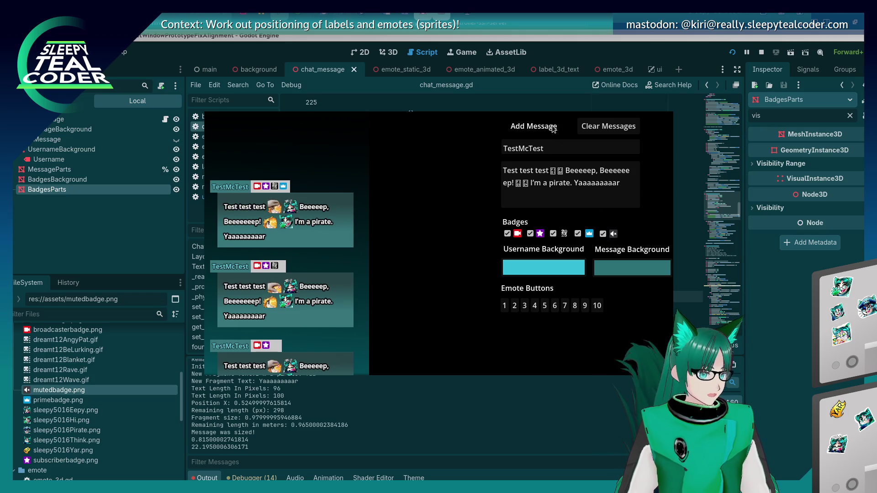
{"action": "left_click", "coordinate": [603, 234]}
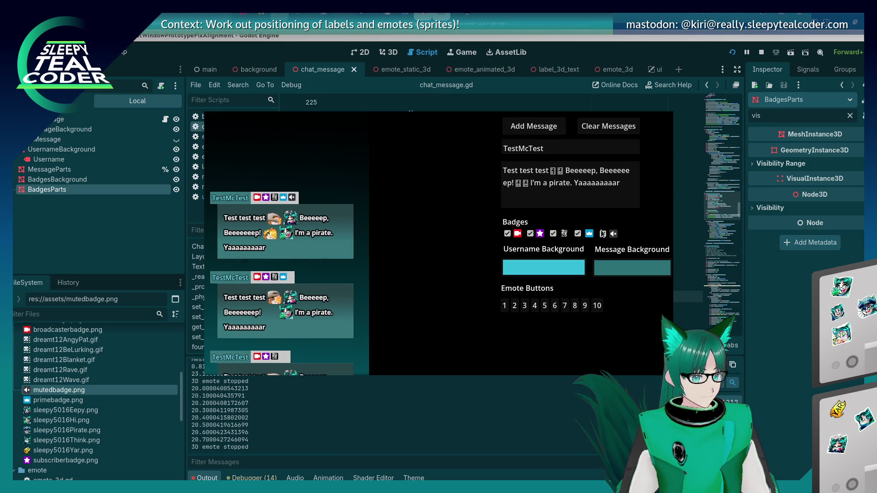
{"action": "left_click", "coordinate": [589, 234]}
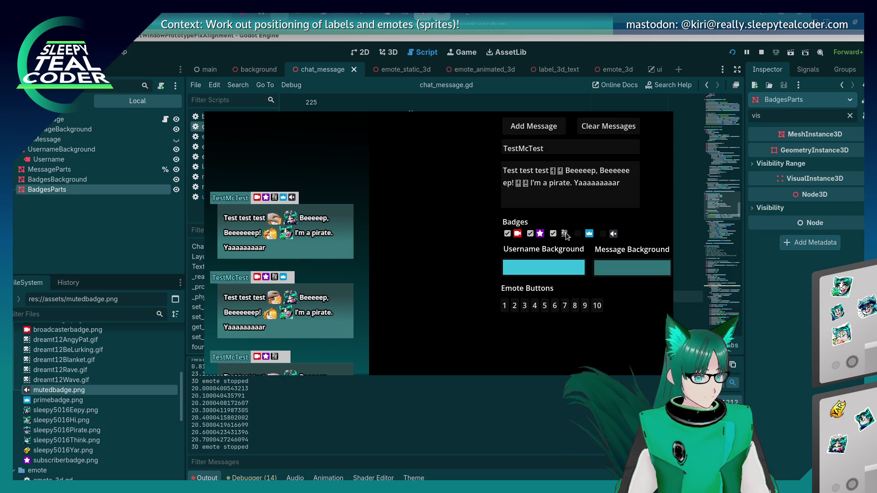
{"action": "left_click", "coordinate": [536, 126]}
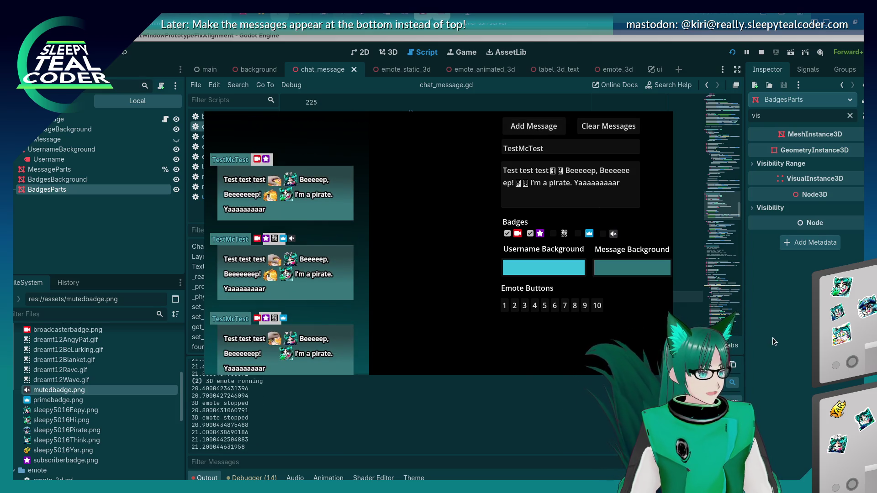
{"action": "left_click", "coordinate": [772, 341]}
Review the else branch on lines 240–242, then place the caret after old_mesh.unreference() on line 92 in _ready.
{"action": "left_click", "coordinate": [414, 277]}
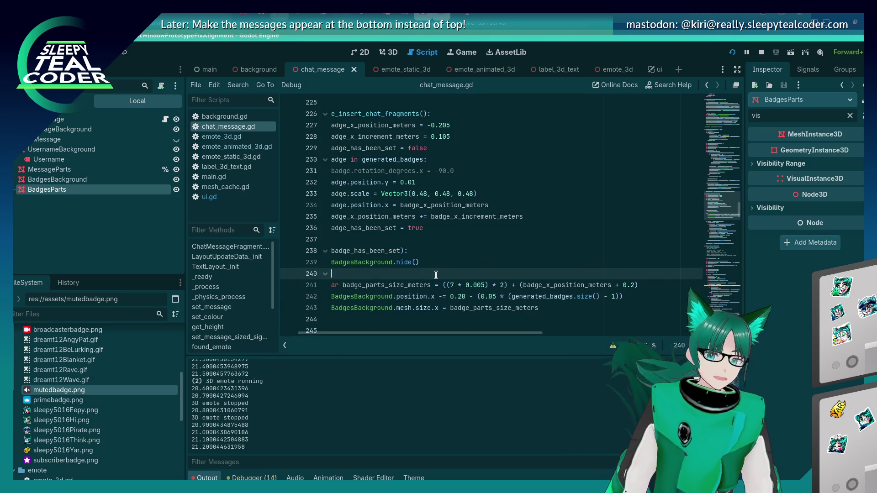
{"action": "scroll", "coordinate": [432, 223], "scroll_direction": "down", "scroll_amount": 2}
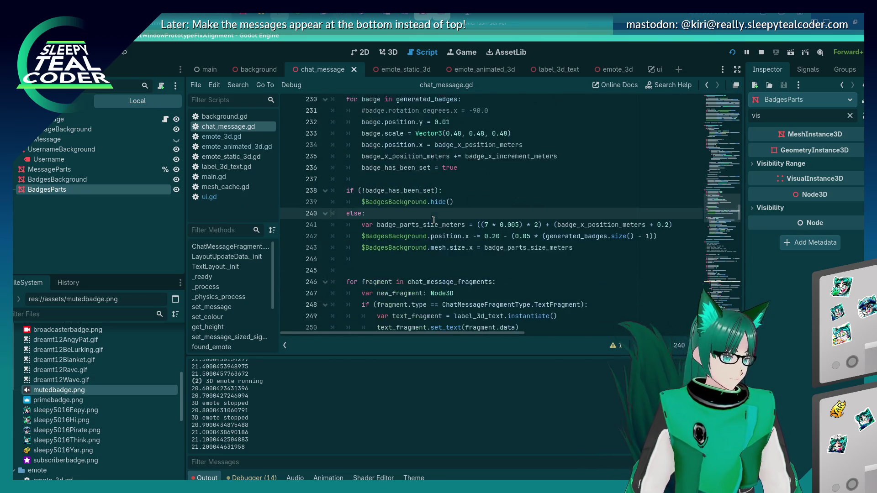
{"action": "left_click", "coordinate": [663, 228]}
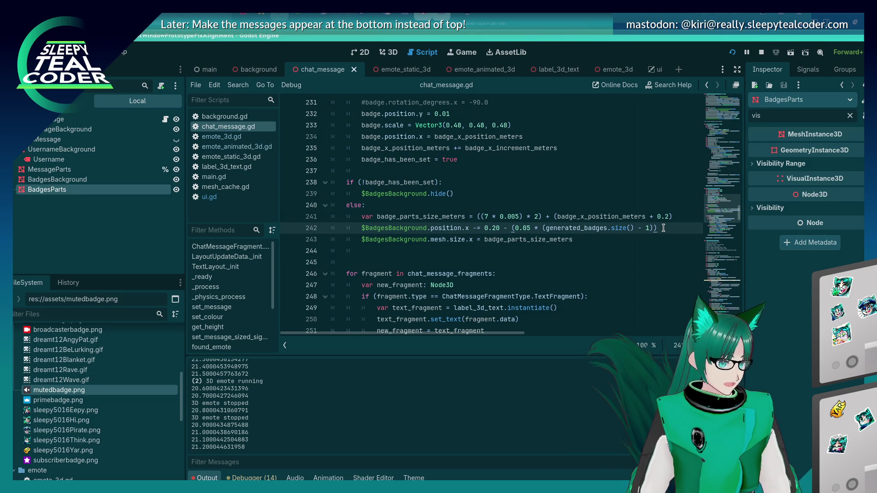
{"action": "scroll", "coordinate": [473, 239], "scroll_direction": "up", "scroll_amount": 2}
{"action": "scroll", "coordinate": [473, 240], "scroll_direction": "up", "scroll_amount": 19}
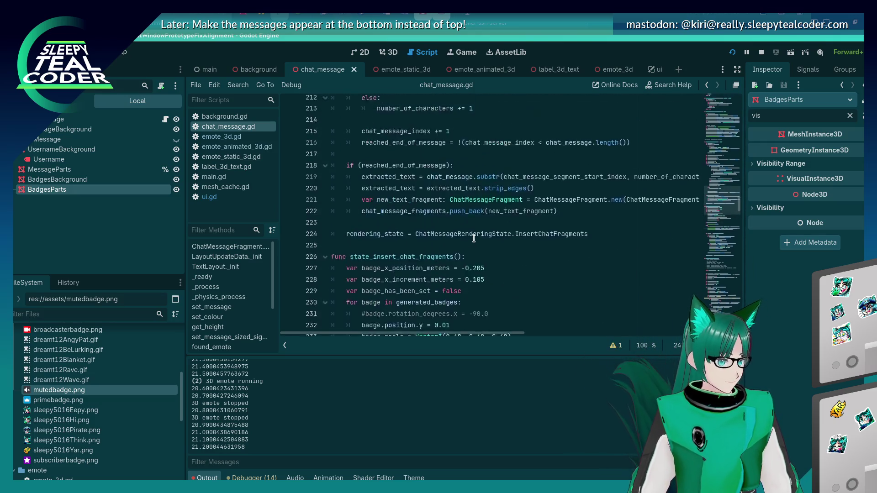
{"action": "scroll", "coordinate": [474, 238], "scroll_direction": "up", "scroll_amount": 5}
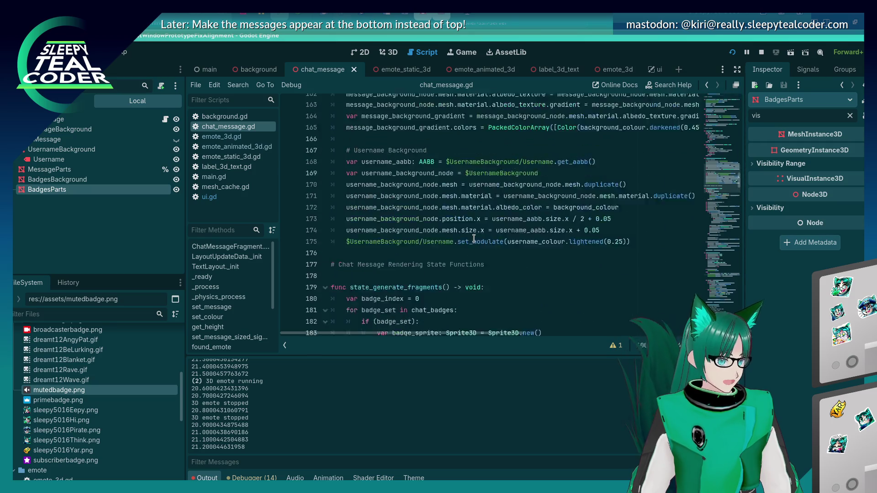
{"action": "scroll", "coordinate": [474, 238], "scroll_direction": "down", "scroll_amount": 6}
{"action": "scroll", "coordinate": [473, 238], "scroll_direction": "down", "scroll_amount": 3}
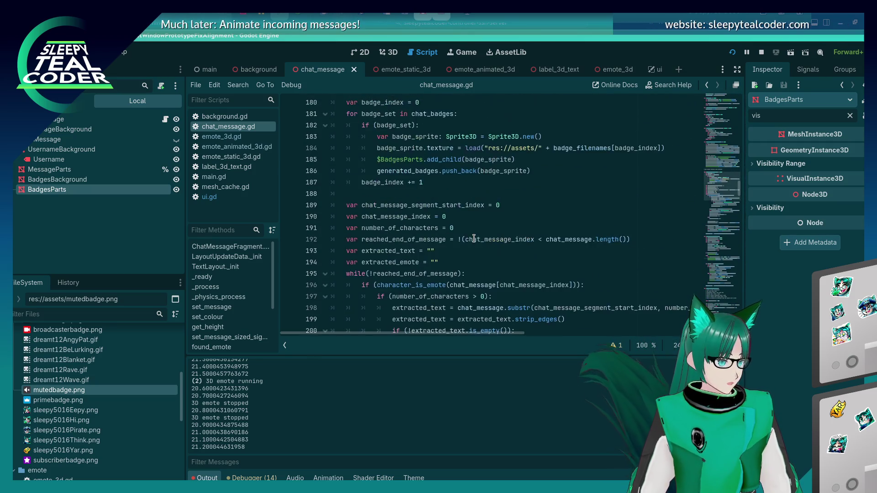
{"action": "scroll", "coordinate": [473, 238], "scroll_direction": "up", "scroll_amount": 1}
{"action": "scroll", "coordinate": [420, 195], "scroll_direction": "up", "scroll_amount": 2}
{"action": "scroll", "coordinate": [420, 195], "scroll_direction": "up", "scroll_amount": 20}
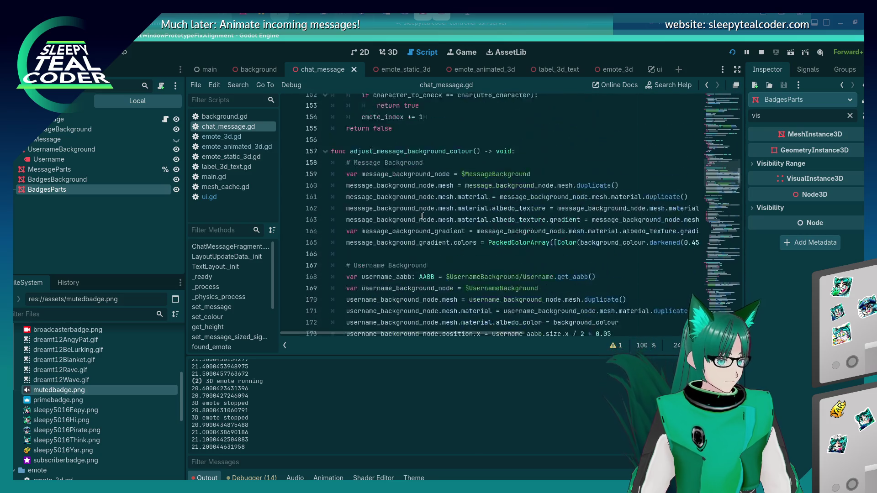
{"action": "scroll", "coordinate": [420, 220], "scroll_direction": "up", "scroll_amount": 10}
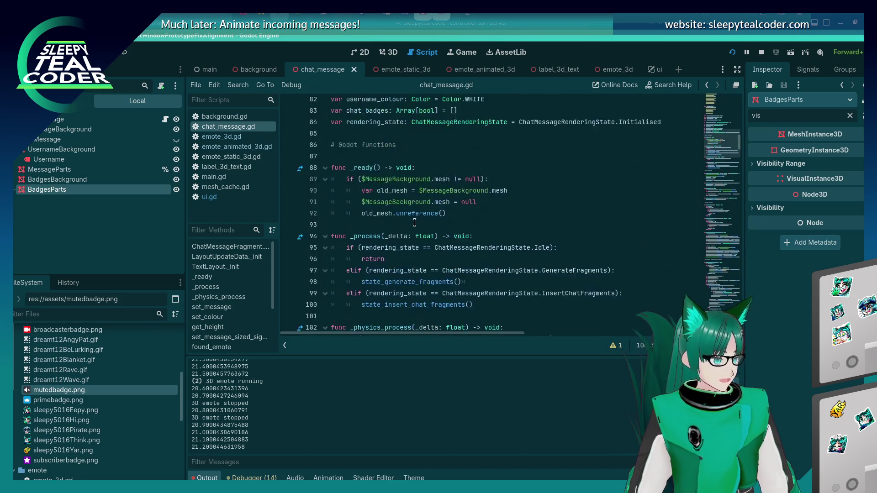
{"action": "scroll", "coordinate": [419, 220], "scroll_direction": "down", "scroll_amount": 4}
{"action": "left_click", "coordinate": [450, 230]}
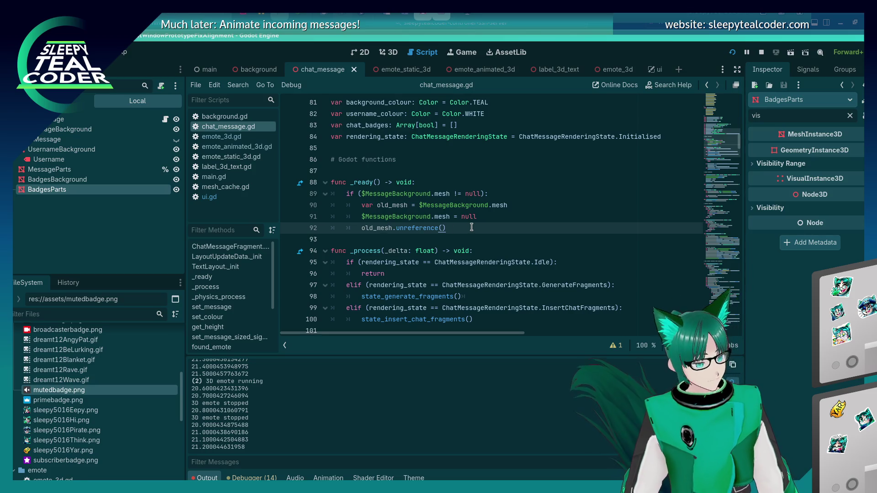
Write $BadgesParts.mesh = $BadgesParts.mesh.duplicate() on a new line 94 and save chat_message.gd.
{"action": "key", "text": "Return"}
{"action": "key", "text": "Return"}
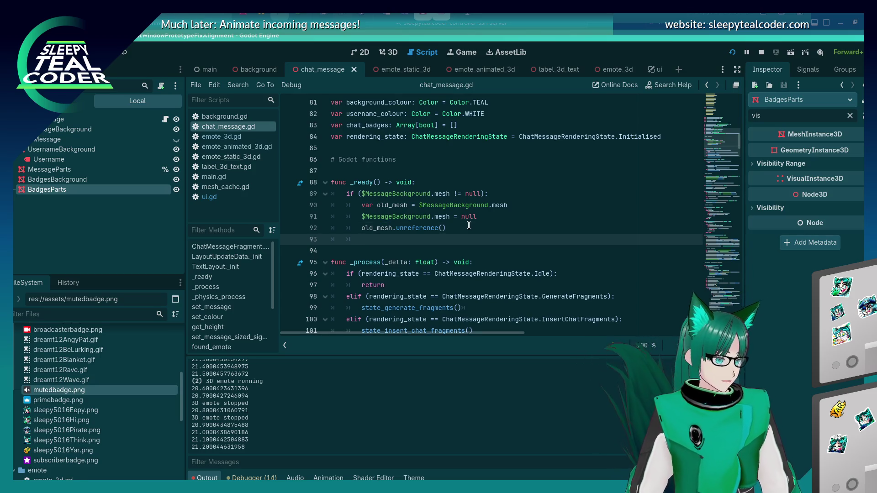
{"action": "type", "text": "$"}
{"action": "key", "text": "Down"}
{"action": "key", "text": "Down"}
{"action": "key", "text": "Down"}
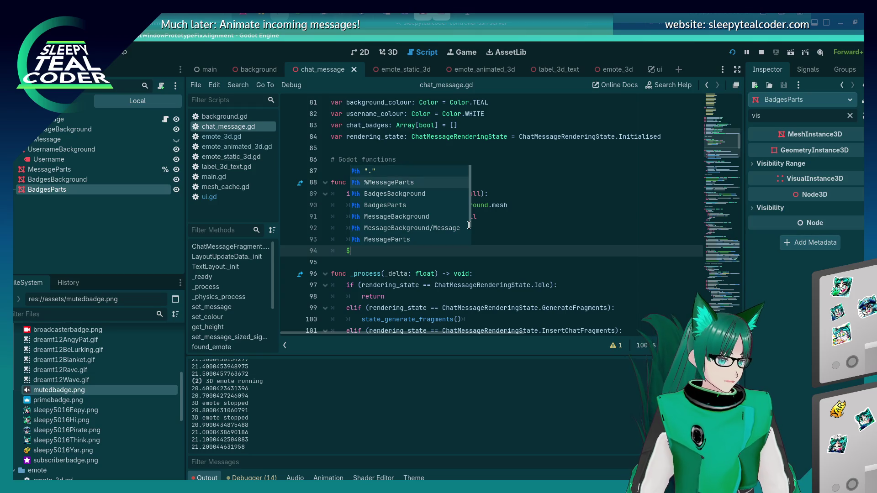
{"action": "key", "text": "Up"}
{"action": "key", "text": "Up"}
{"action": "key", "text": "Up"}
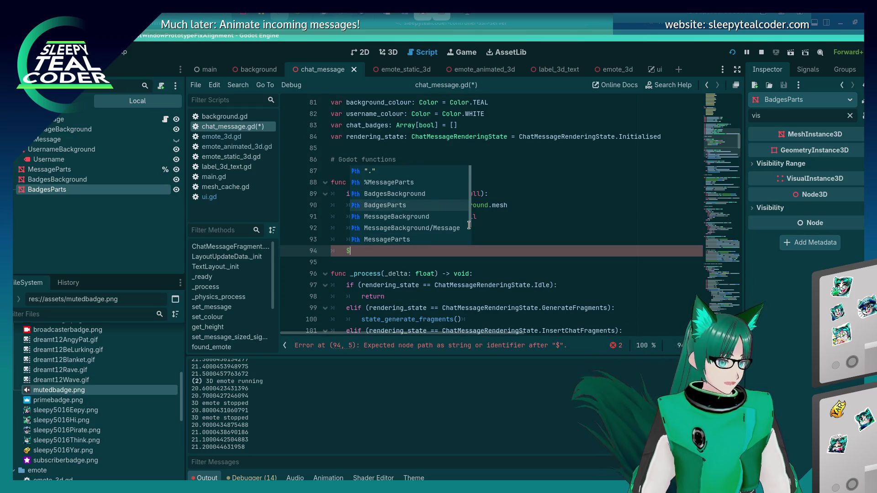
{"action": "key", "text": "Return"}
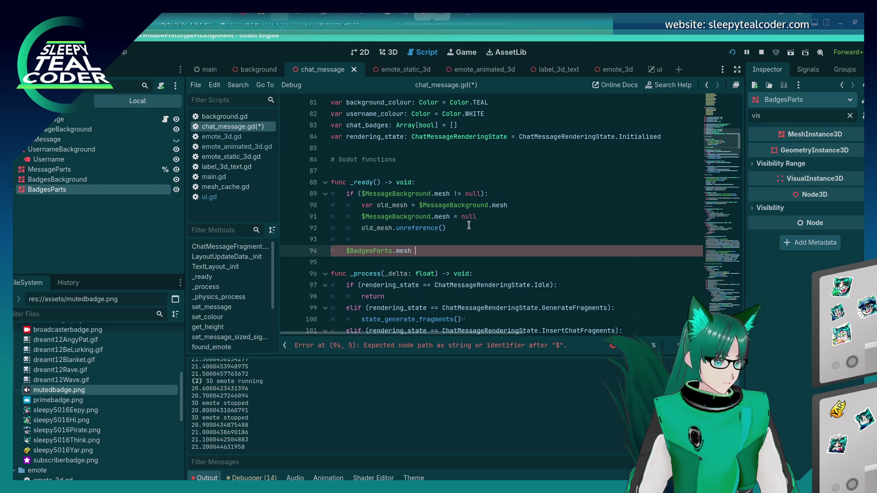
{"action": "type", "text": "= "}
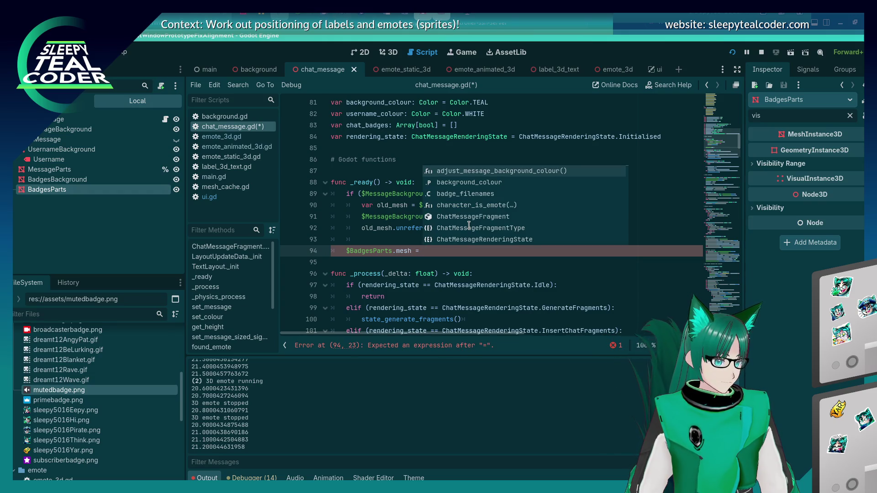
{"action": "type", "text": "$Bad"}
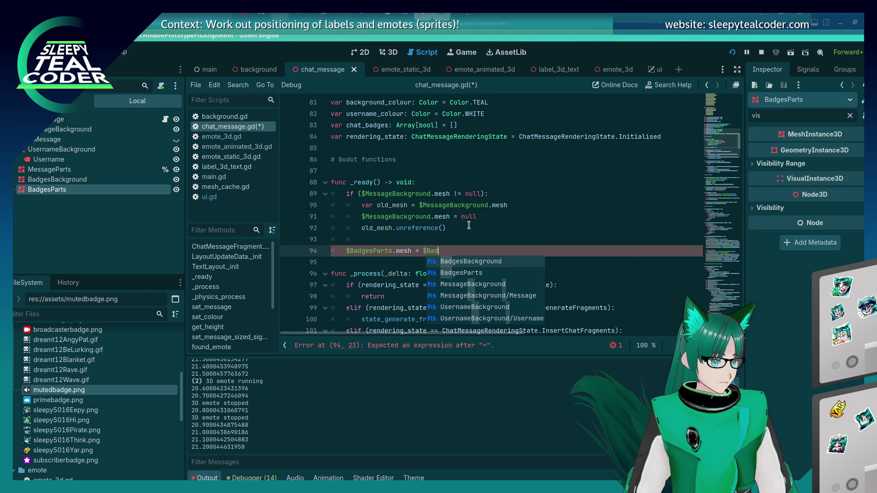
{"action": "key", "text": "Down"}
{"action": "key", "text": "Return"}
{"action": "type", "text": ".mesh.duplicate("}
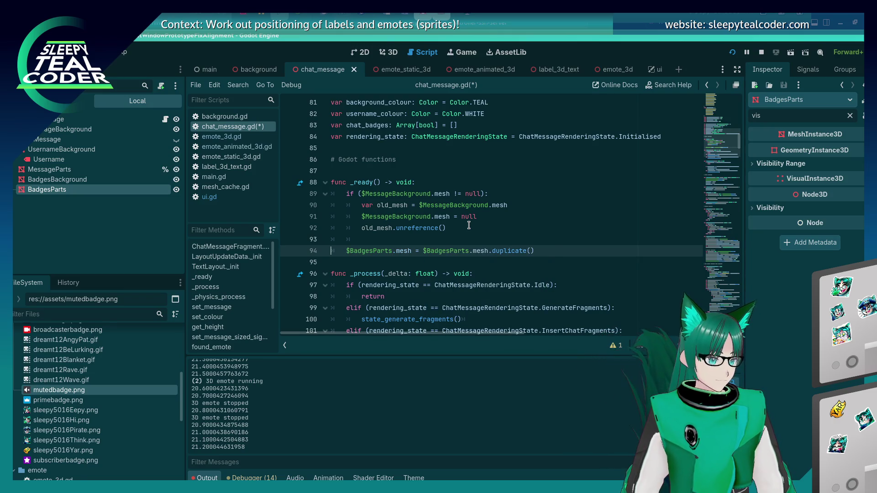
{"action": "key", "text": "ctrl+s"}
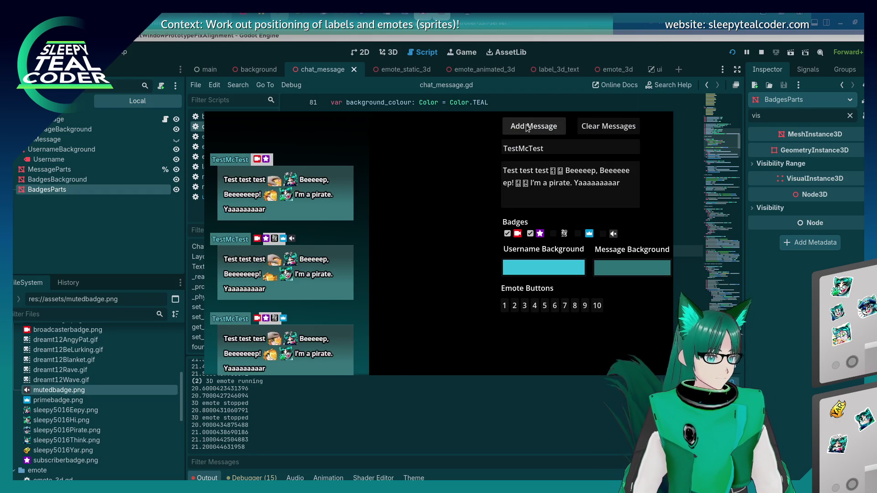
After the null-instance error, make line 94 duplicate $BadgesBackground.mesh instead, save, and rerun.
{"action": "left_click", "coordinate": [527, 128]}
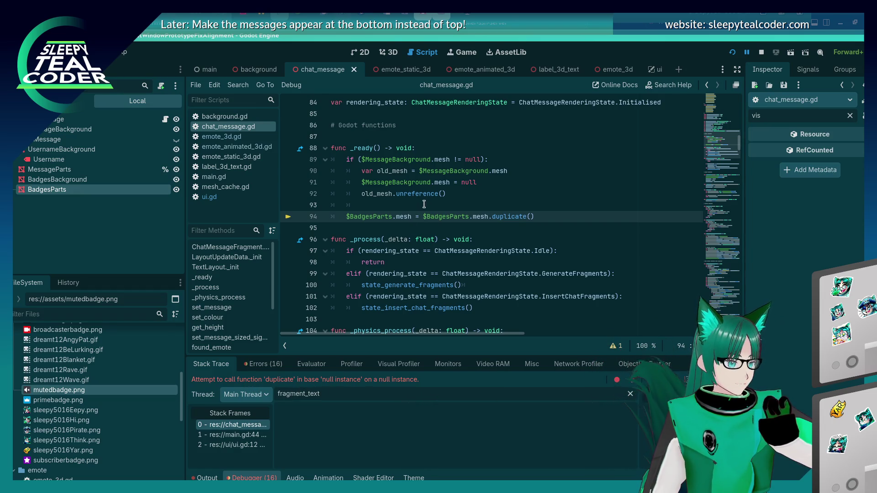
{"action": "mouse_move", "coordinate": [403, 218]}
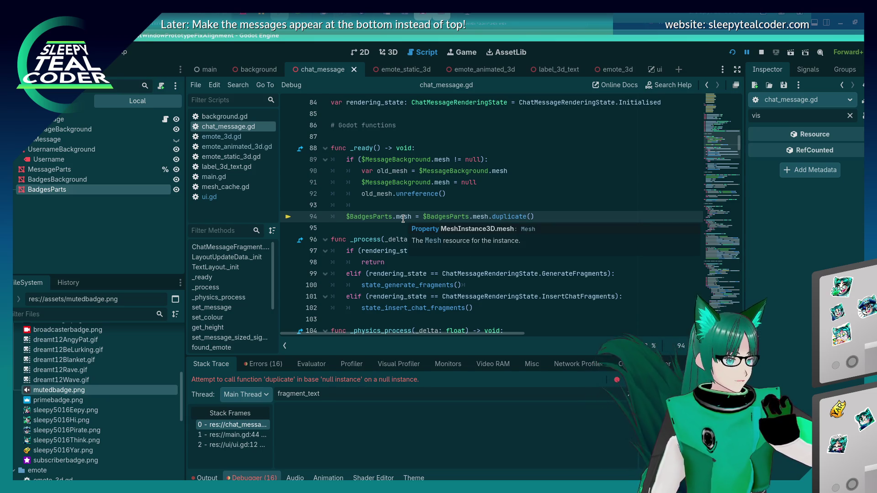
{"action": "left_click", "coordinate": [121, 190]}
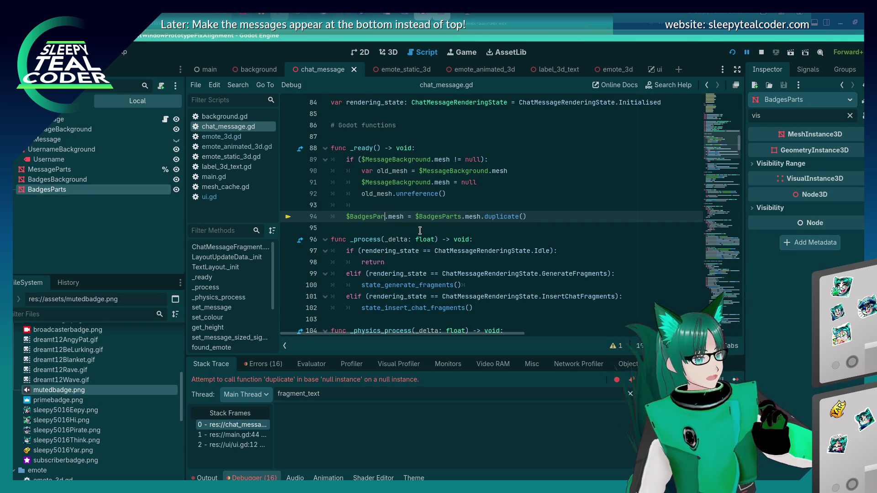
{"action": "key", "text": "BackSpace"}
{"action": "type", "text": "Background"}
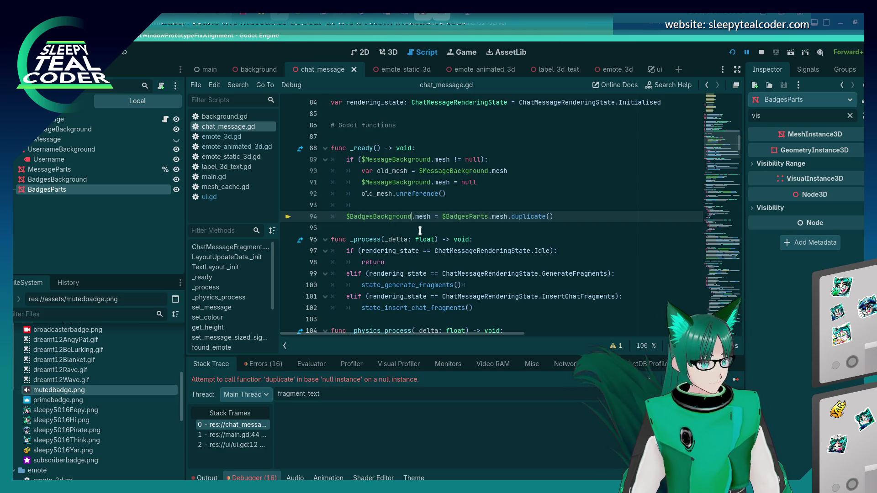
{"action": "double_click", "coordinate": [381, 215]}
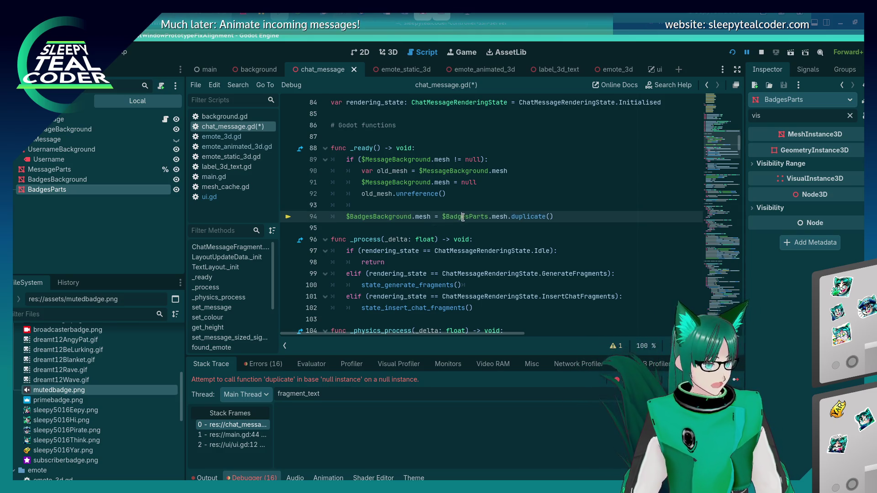
{"action": "key", "text": "ctrl+s"}
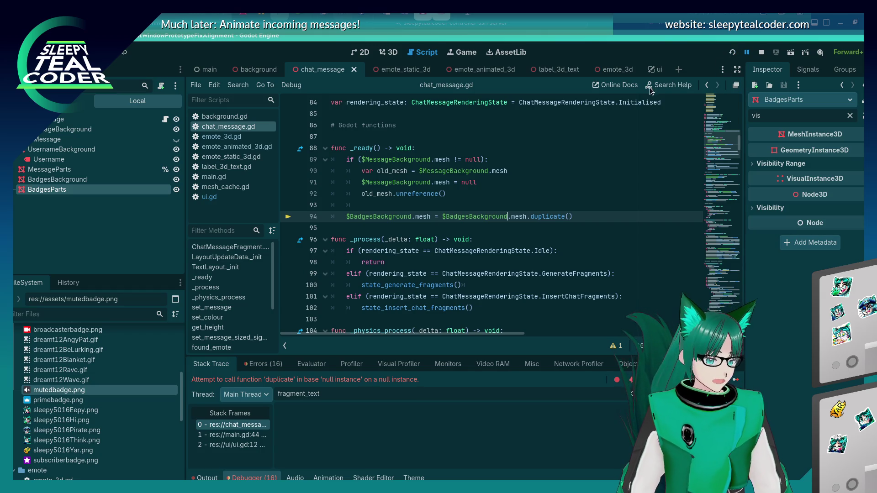
{"action": "key", "text": "F5"}
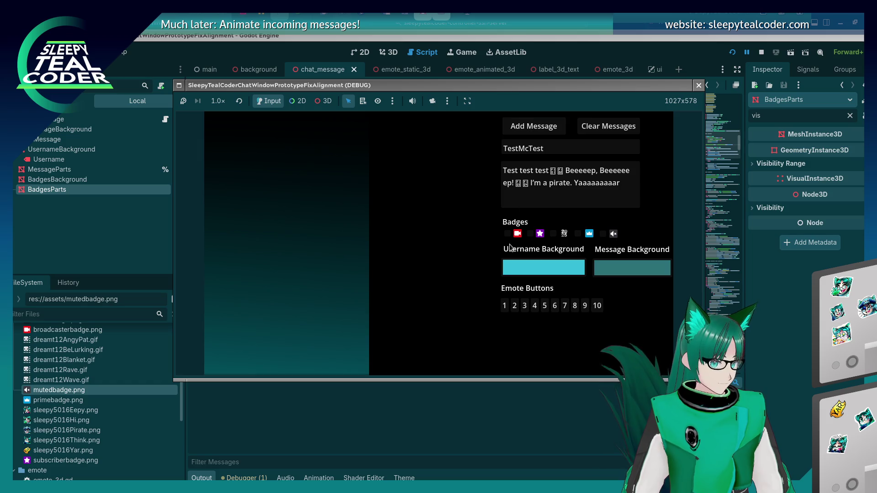
Post messages with one to five badges, enabling the subscriber, third and prime badges in turn.
{"action": "left_click", "coordinate": [537, 126]}
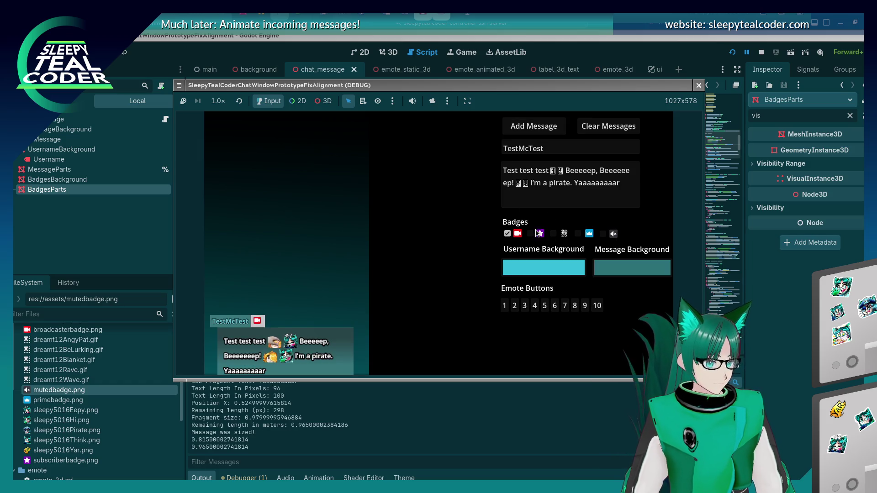
{"action": "left_click", "coordinate": [530, 234]}
{"action": "left_click", "coordinate": [515, 133]}
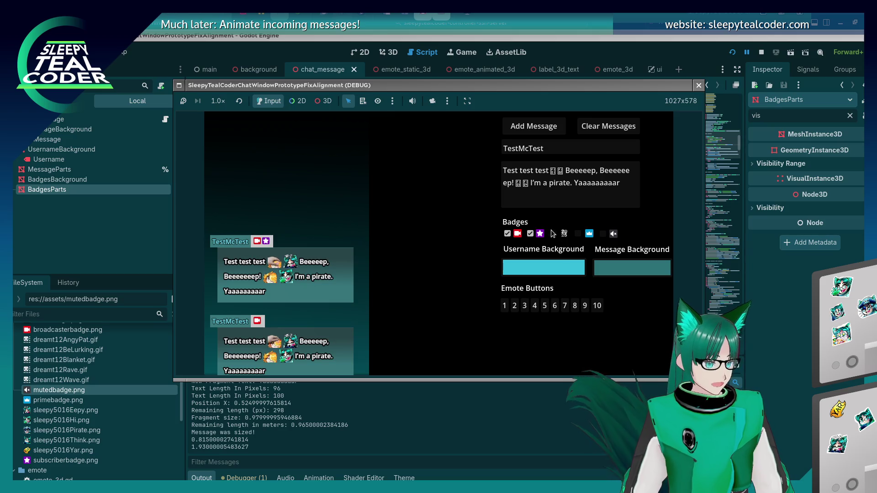
{"action": "left_click", "coordinate": [553, 234]}
{"action": "left_click", "coordinate": [534, 126]}
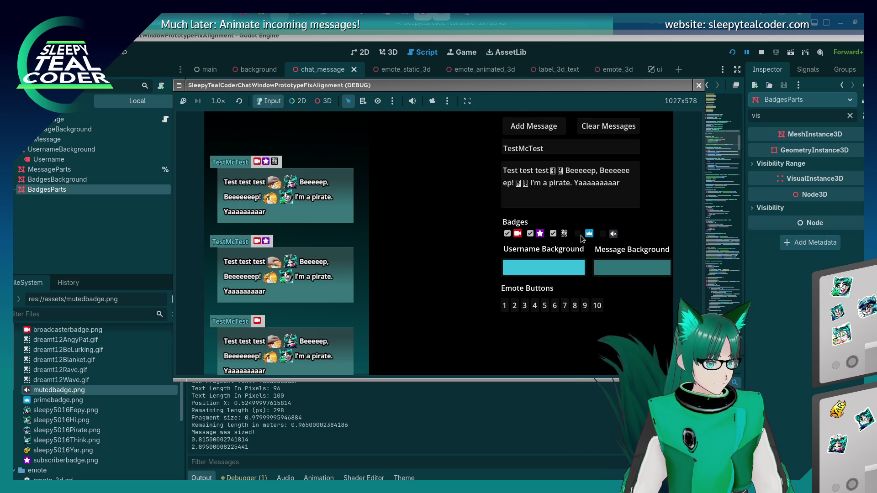
{"action": "left_click", "coordinate": [578, 234]}
{"action": "left_click", "coordinate": [534, 128]}
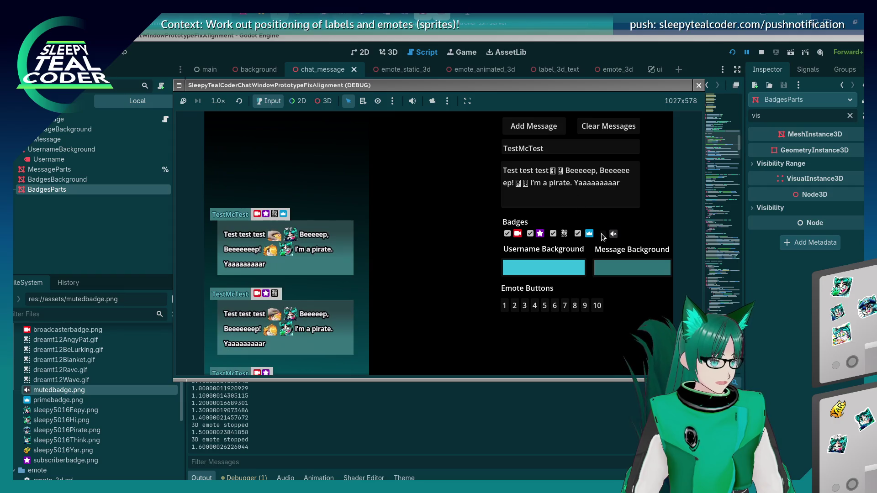
{"action": "left_click", "coordinate": [534, 120]}
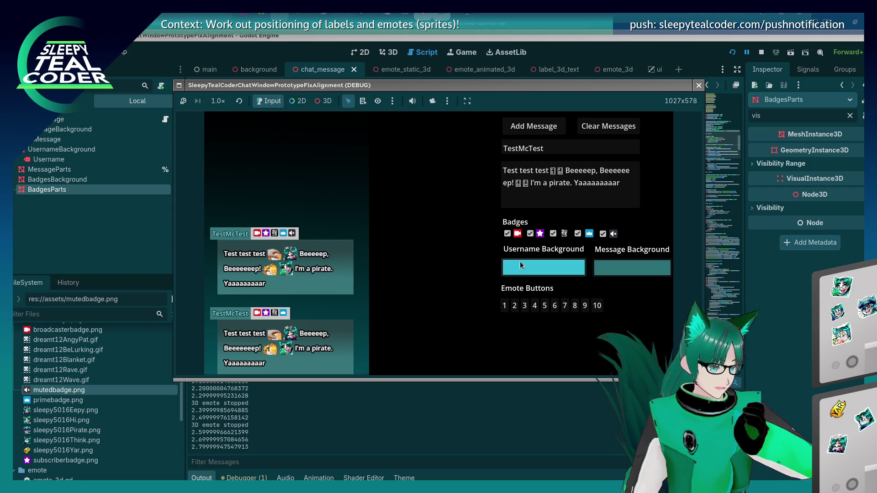
Post a message with an orange message background and a blue-violet username background.
{"action": "key", "text": "ctrl+a"}
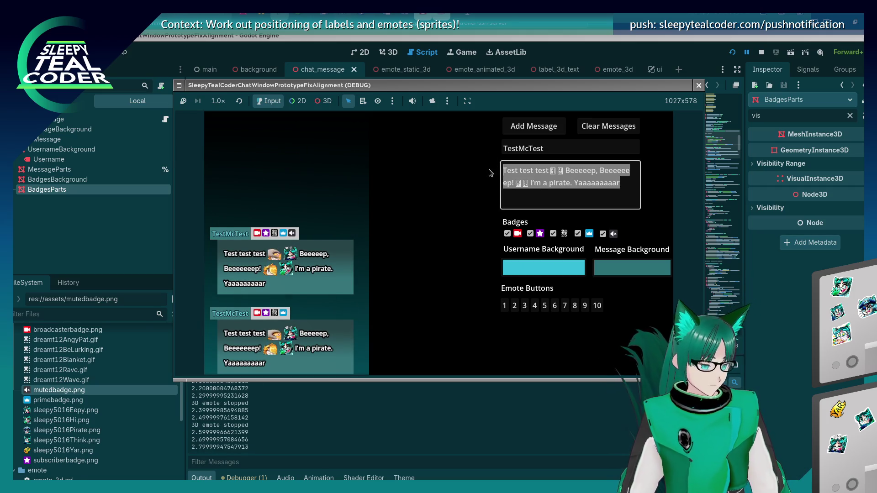
{"action": "type", "text": "Aaaaaaaaaaaaaaaaaaa"}
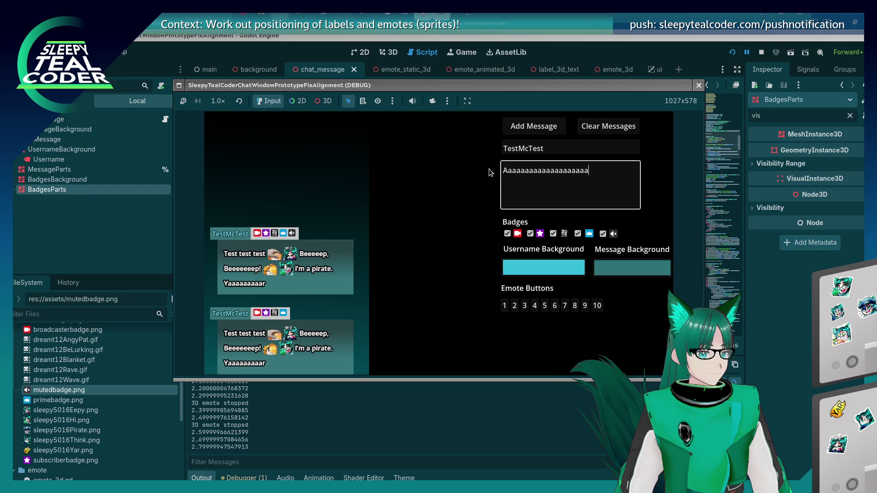
{"action": "left_click", "coordinate": [656, 276]}
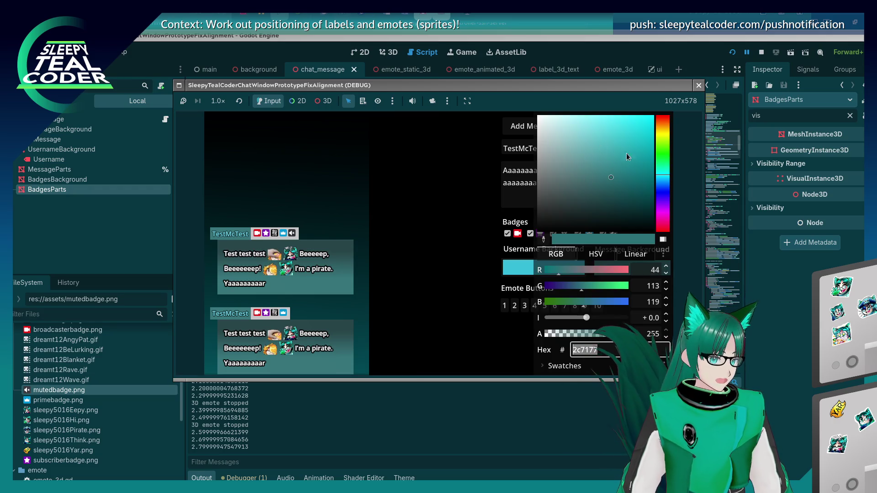
{"action": "left_click_drag", "start_coordinate": [658, 201], "coordinate": [665, 208]}
{"action": "left_click_drag", "start_coordinate": [590, 142], "coordinate": [613, 141]}
{"action": "left_click_drag", "start_coordinate": [660, 127], "coordinate": [660, 123]}
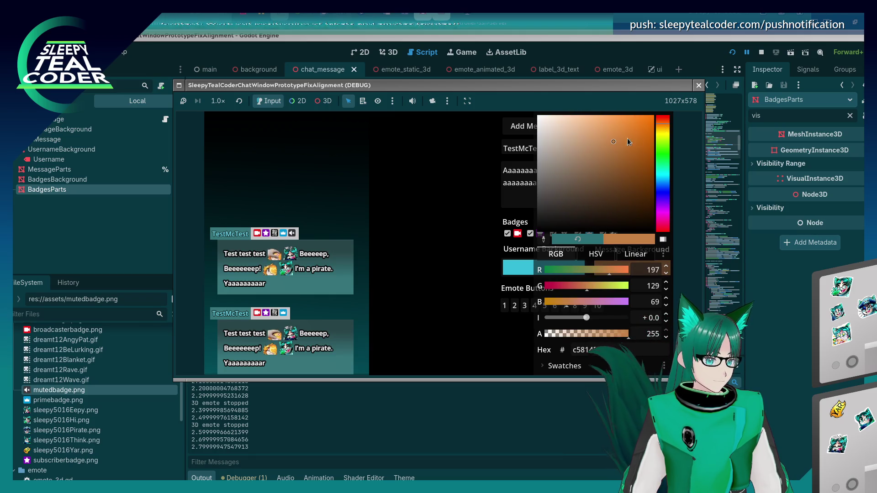
{"action": "left_click", "coordinate": [518, 267]}
{"action": "left_click", "coordinate": [518, 268]}
{"action": "left_click", "coordinate": [600, 209]}
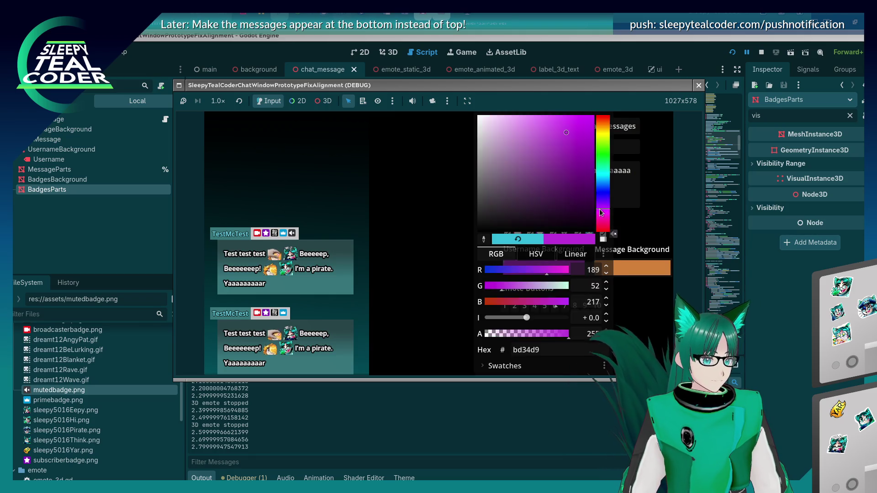
{"action": "left_click", "coordinate": [609, 198]}
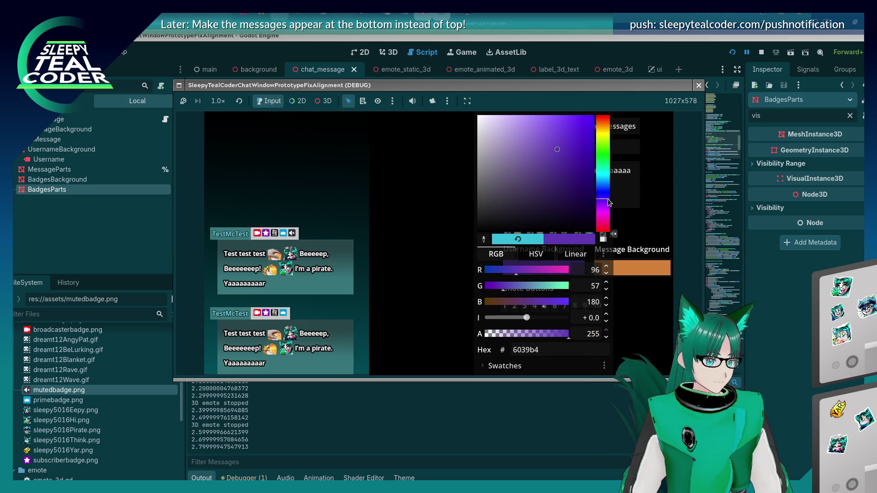
{"action": "key", "text": "Escape"}
{"action": "left_click", "coordinate": [512, 131]}
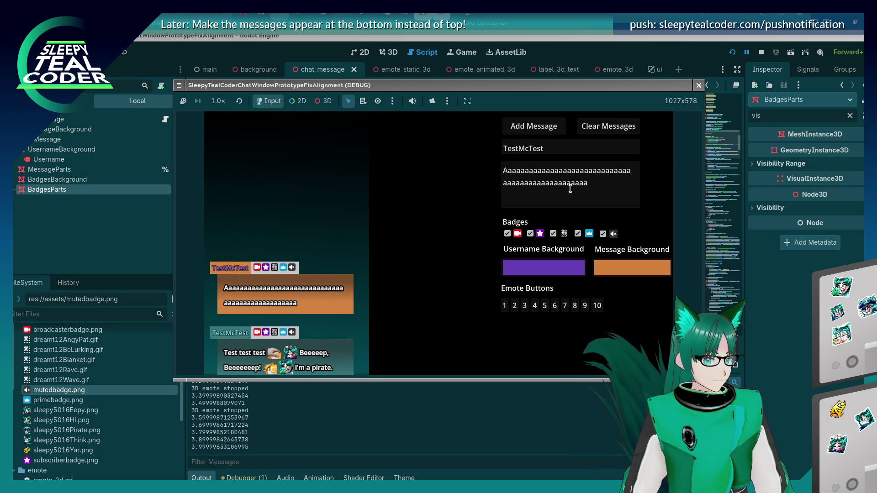
Post a 'Yarrrrrrr' message with two emotes, a blue background and a grey-beige username background.
{"action": "double_click", "coordinate": [571, 188]}
{"action": "type", "text": "Yarrrrrrr"}
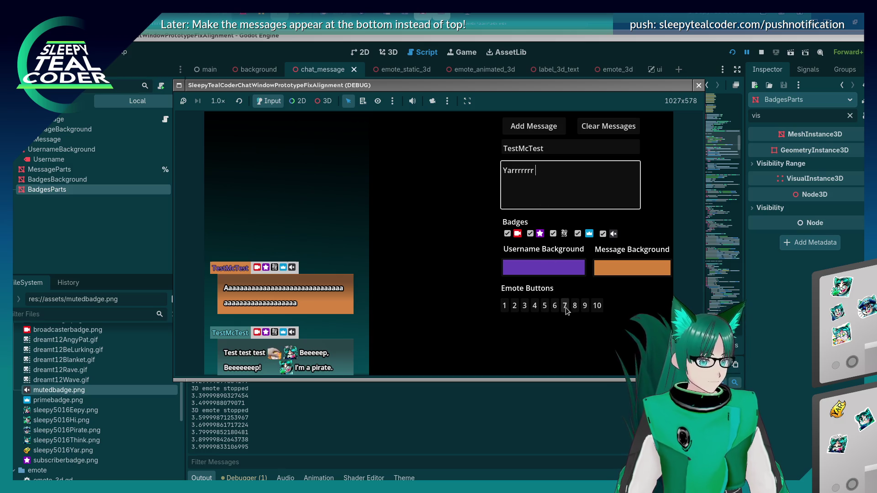
{"action": "left_click", "coordinate": [565, 306]}
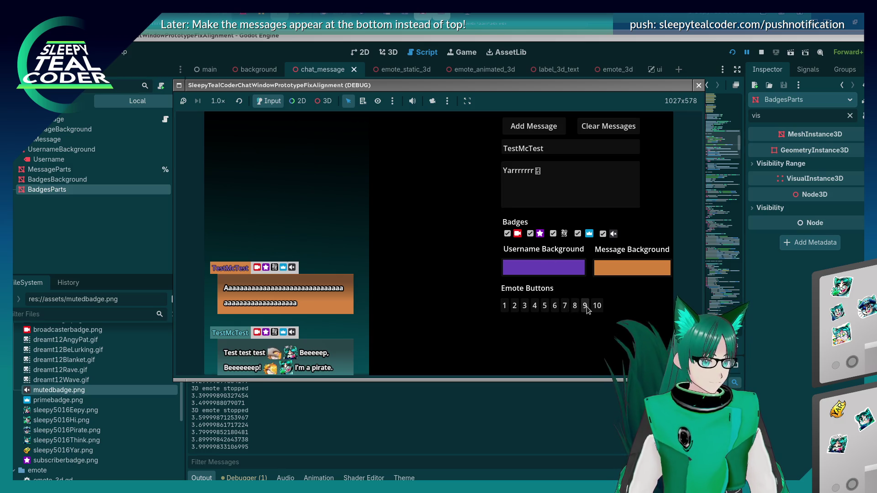
{"action": "left_click", "coordinate": [596, 306]}
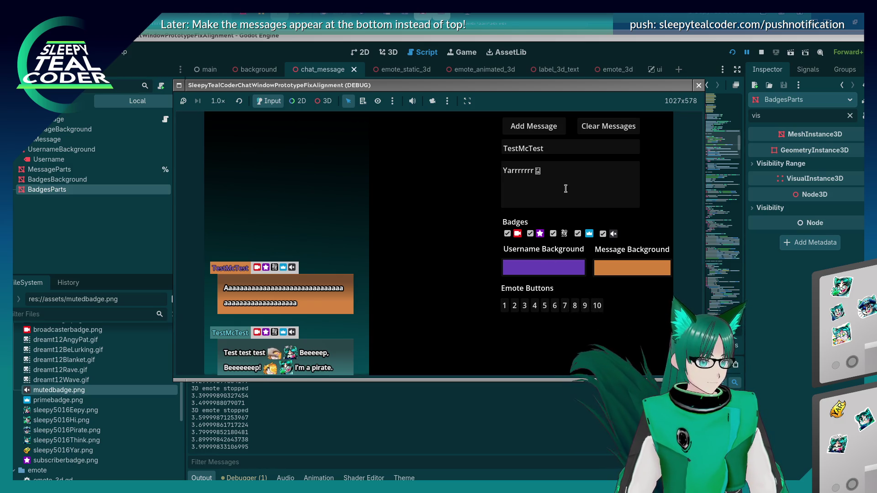
{"action": "left_click", "coordinate": [621, 273]}
{"action": "left_click", "coordinate": [665, 181]}
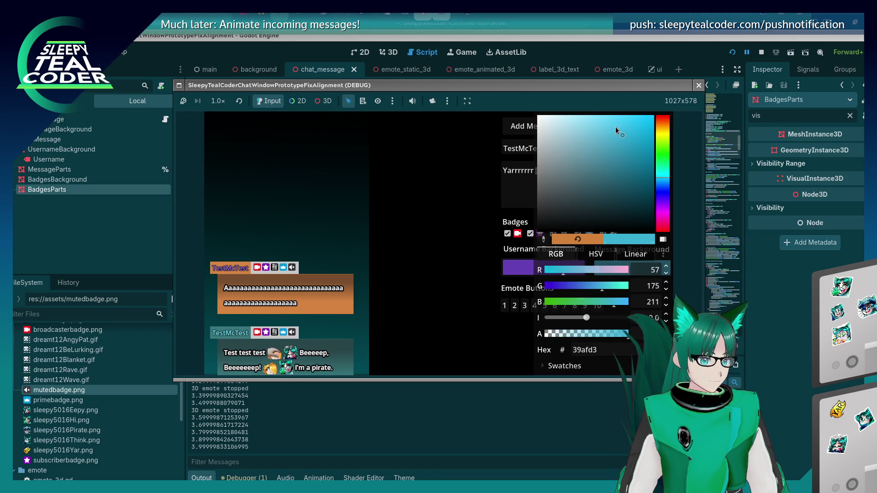
{"action": "left_click", "coordinate": [446, 219]}
{"action": "left_click", "coordinate": [548, 267]}
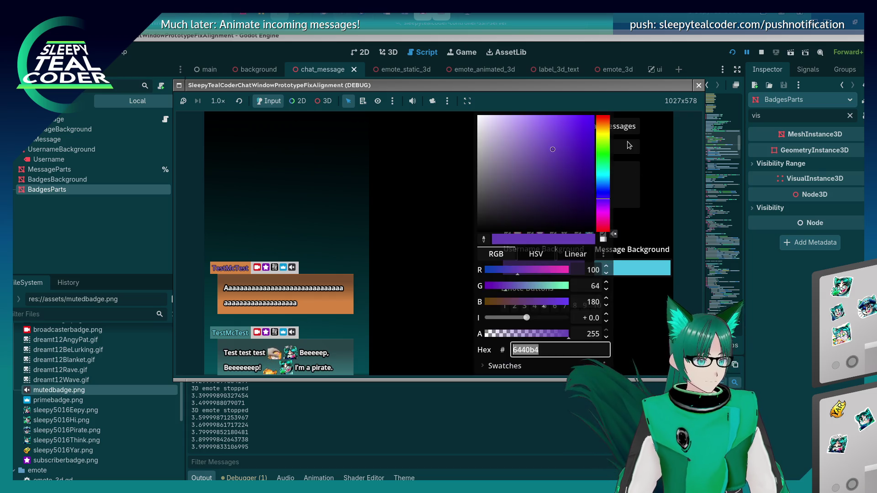
{"action": "left_click", "coordinate": [603, 128]}
{"action": "left_click", "coordinate": [492, 157]}
{"action": "left_click", "coordinate": [392, 225]}
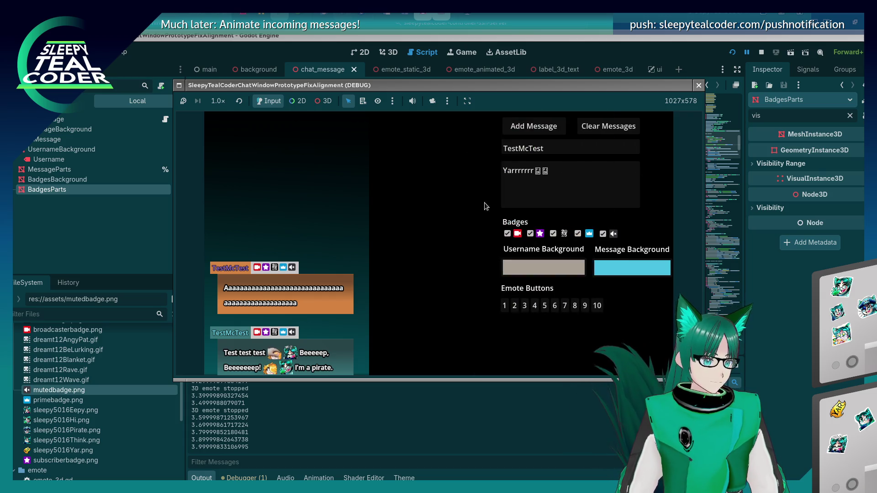
{"action": "left_click", "coordinate": [527, 132]}
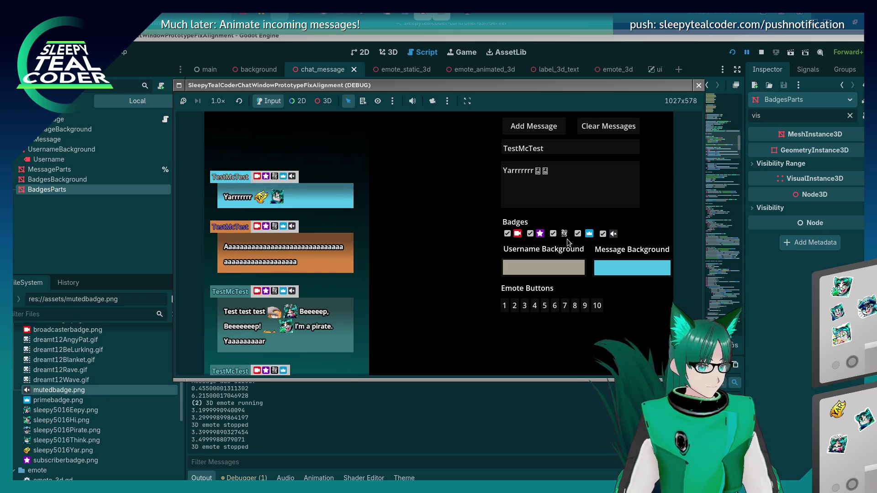
Turn off the star badge and post a message with a magenta background and a green username background.
{"action": "left_click", "coordinate": [543, 237]}
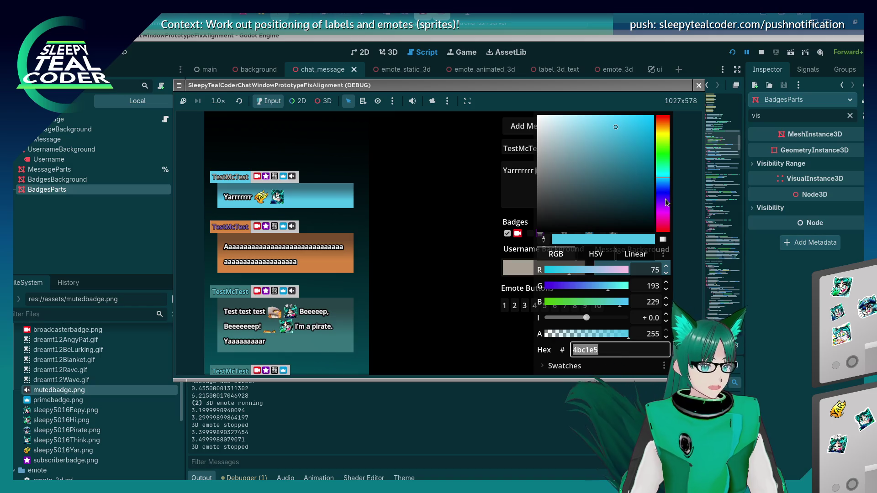
{"action": "left_click", "coordinate": [662, 219]}
{"action": "left_click", "coordinate": [628, 136]}
{"action": "left_click", "coordinate": [479, 180]}
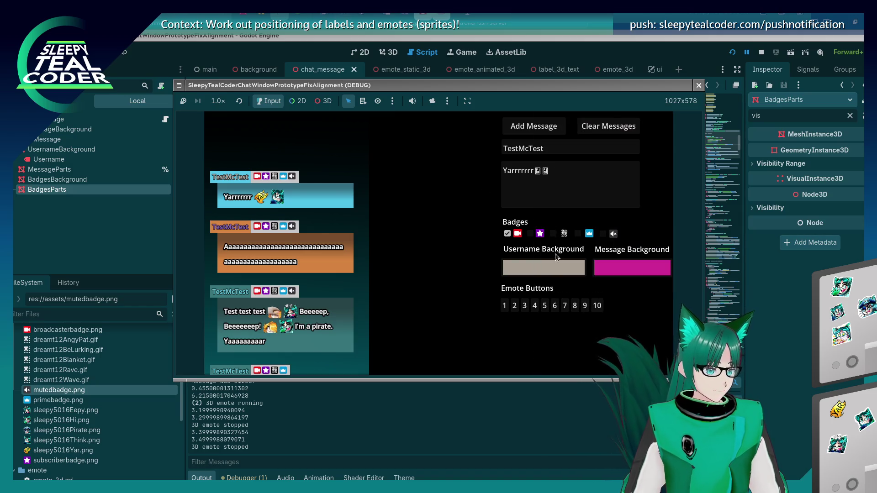
{"action": "left_click", "coordinate": [554, 261]}
{"action": "mouse_move", "coordinate": [605, 121]}
{"action": "left_mouse_down"}
{"action": "mouse_move", "coordinate": [604, 178]}
{"action": "mouse_move", "coordinate": [604, 162]}
{"action": "left_mouse_up"}
{"action": "left_click", "coordinate": [555, 157]}
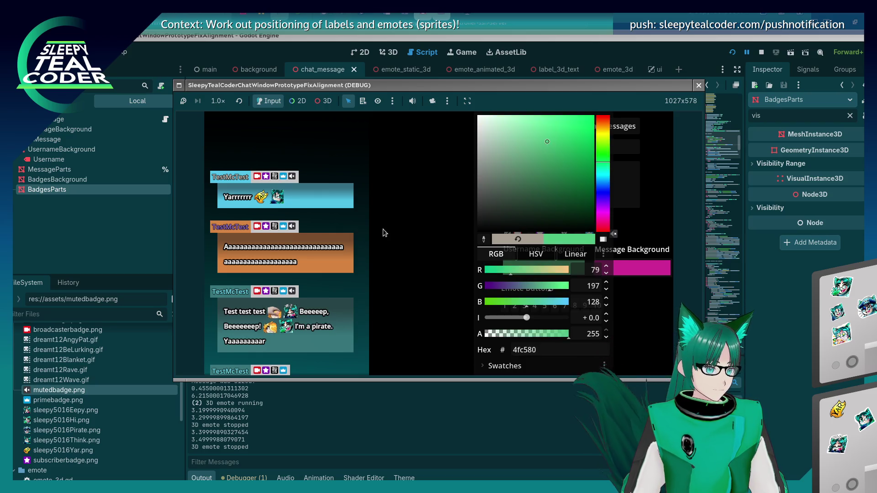
{"action": "left_click", "coordinate": [383, 232]}
{"action": "left_click", "coordinate": [553, 127]}
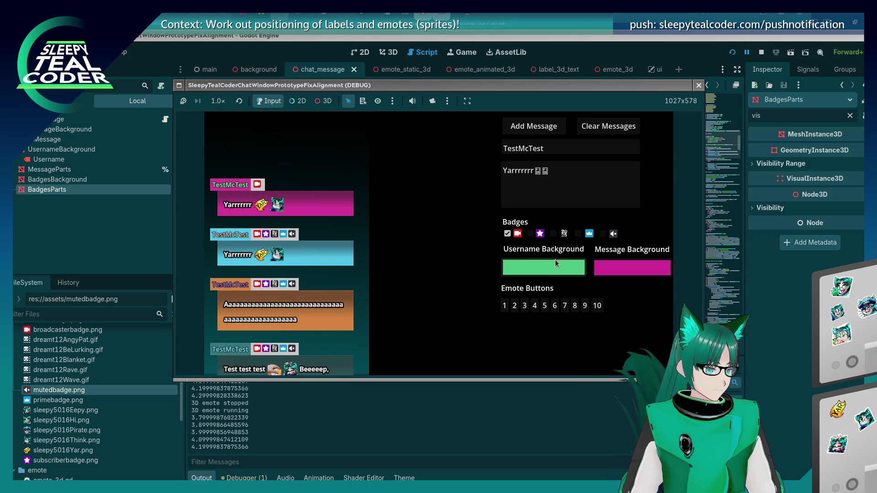
Re-enable two badges and change the message text to 'Hallo!~~~'.
{"action": "left_click", "coordinate": [553, 234]}
{"action": "left_click", "coordinate": [530, 234]}
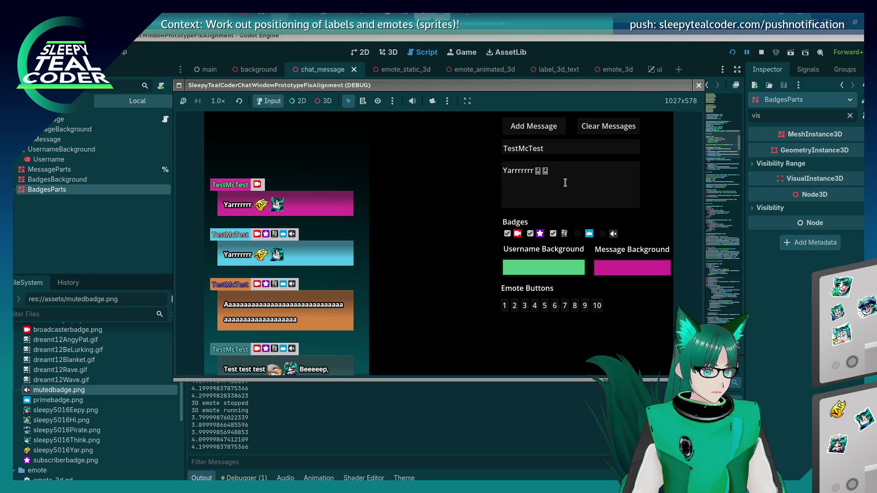
{"action": "triple_click", "coordinate": [553, 191]}
{"action": "type", "text": "Hallo!~~~"}
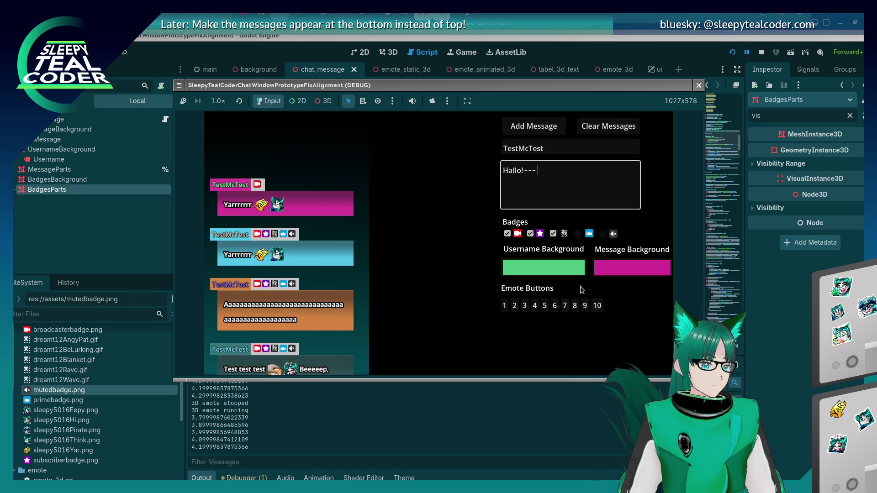
Post 'Hallo!~~~' with two emotes, a purple message background and a golden-orange username background.
{"action": "left_click", "coordinate": [605, 272]}
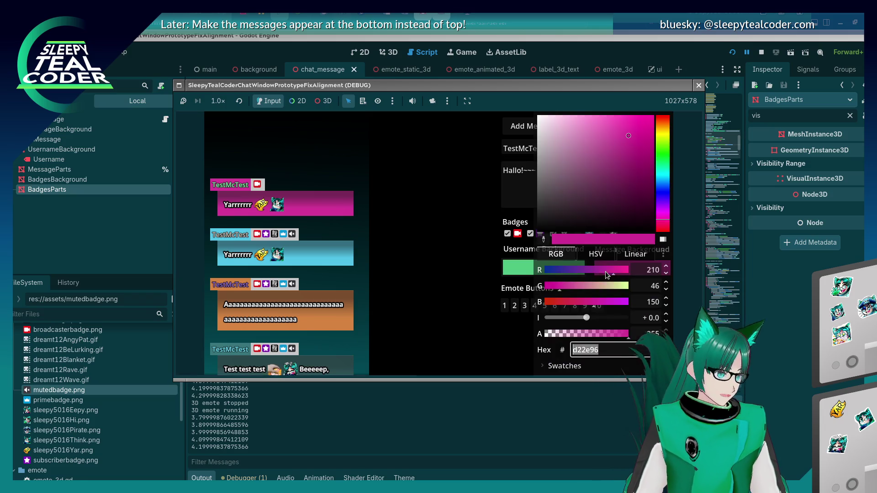
{"action": "left_click", "coordinate": [664, 208]}
{"action": "left_click", "coordinate": [526, 260]}
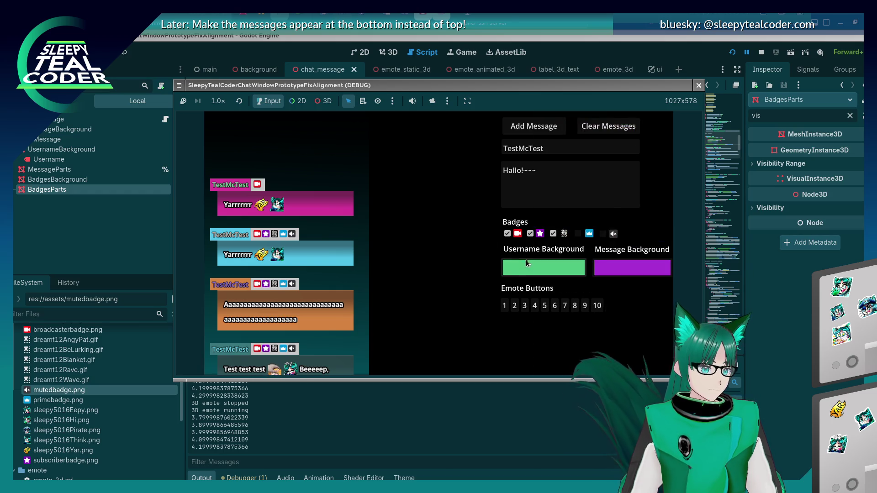
{"action": "left_click", "coordinate": [526, 259]}
{"action": "left_click", "coordinate": [602, 125]}
{"action": "left_click_drag", "start_coordinate": [602, 125], "coordinate": [556, 139]}
{"action": "key", "text": "Escape"}
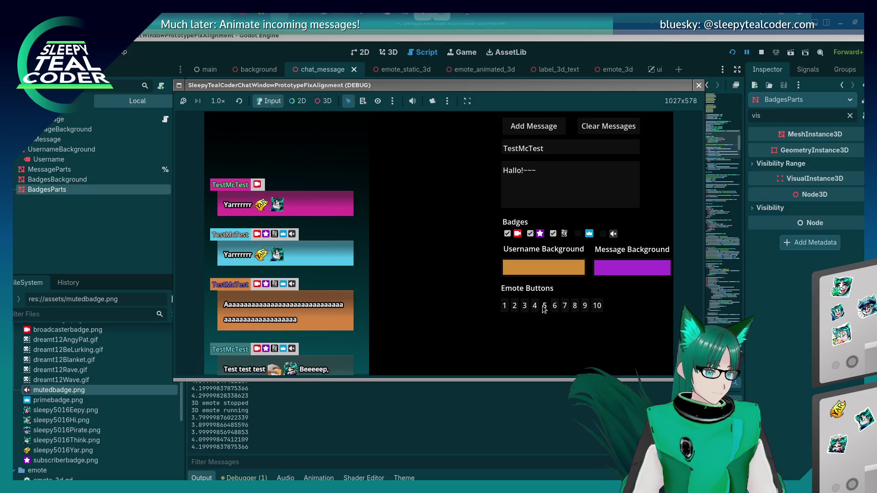
{"action": "left_click", "coordinate": [514, 305]}
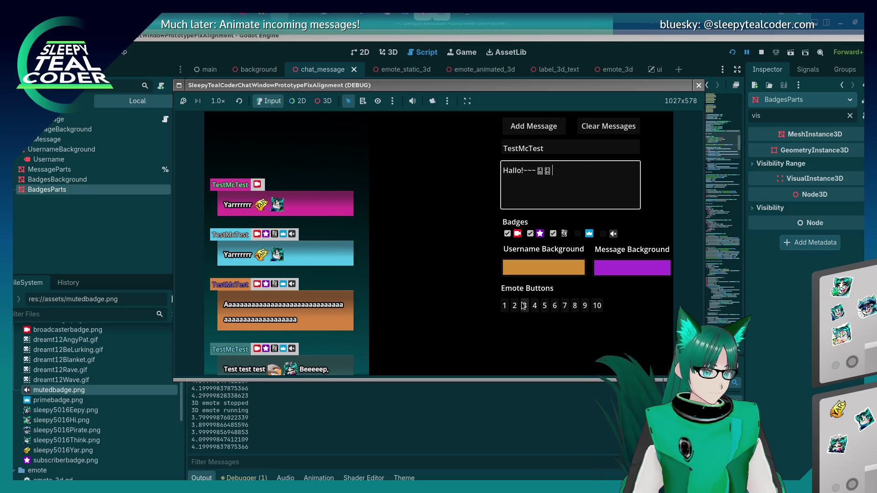
{"action": "left_click", "coordinate": [524, 306]}
{"action": "left_click", "coordinate": [522, 127]}
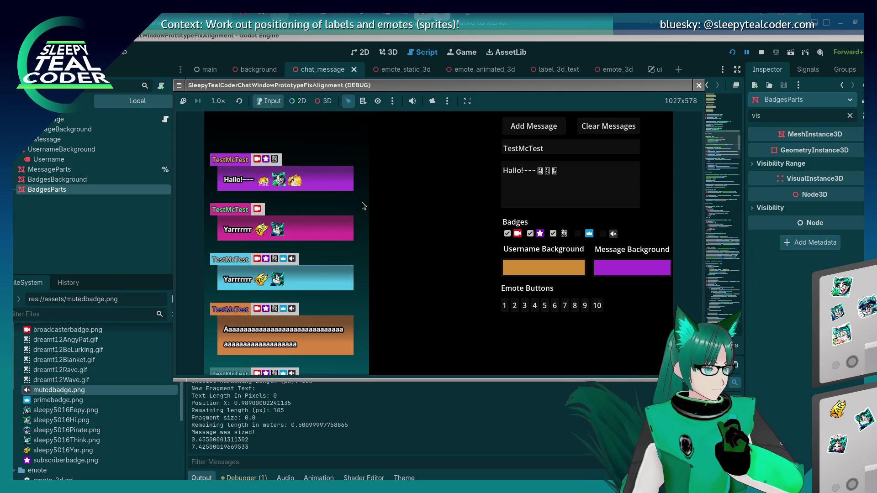
Uncheck all three badge checkboxes so the message carries no badges.
{"action": "left_click", "coordinate": [529, 234]}
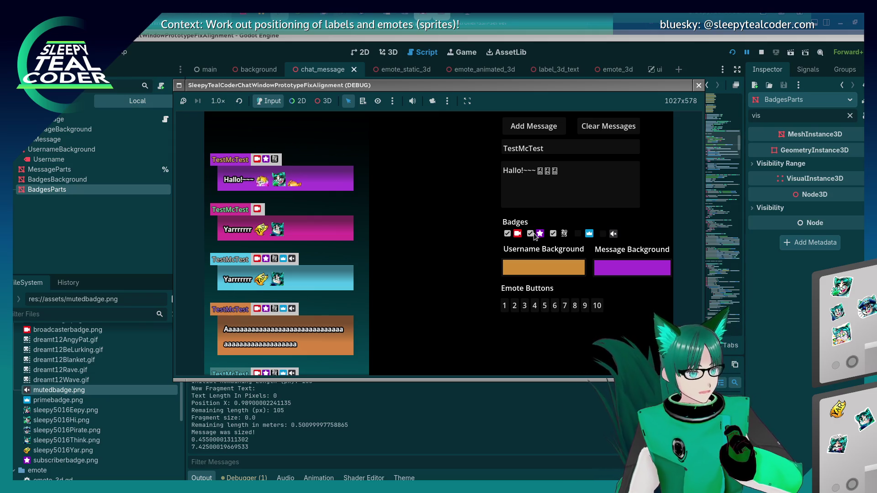
{"action": "left_click", "coordinate": [506, 233]}
{"action": "left_click", "coordinate": [553, 234]}
Replace the message text with 'This message has no emotes or badges. :(' and post it.
{"action": "left_click_drag", "start_coordinate": [570, 178], "coordinate": [500, 175]}
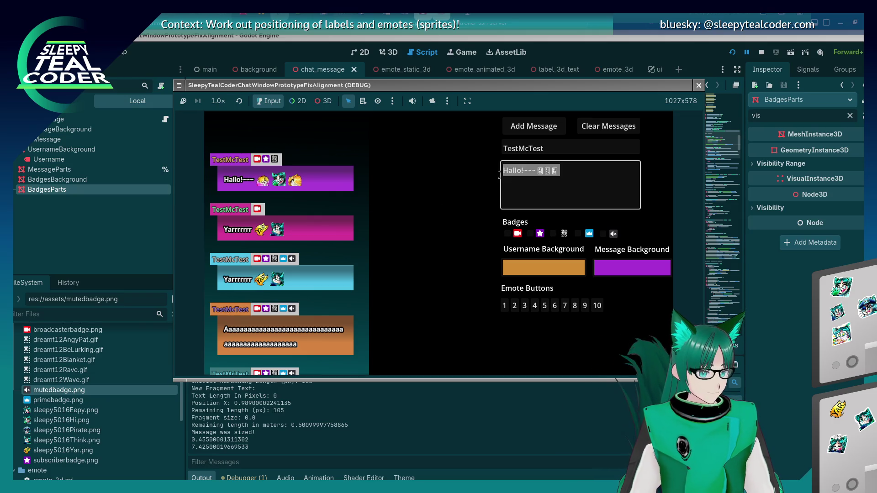
{"action": "type", "text": "This mes"}
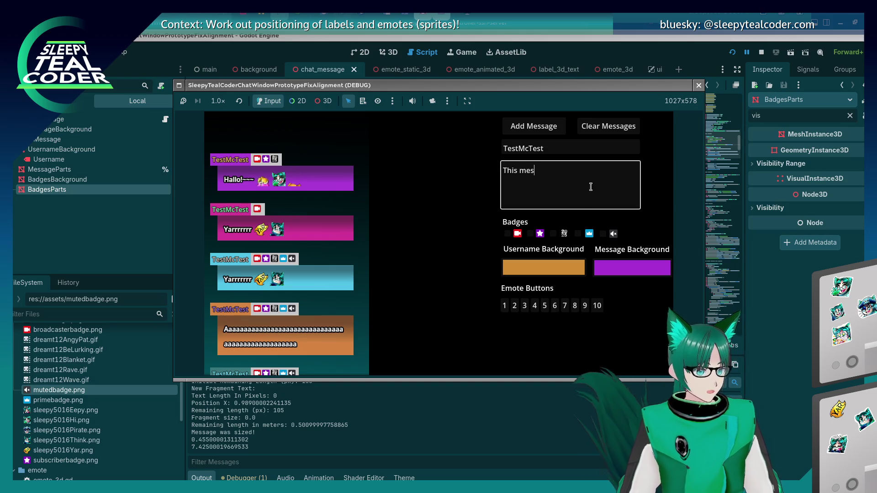
{"action": "type", "text": "sage has no emotes."}
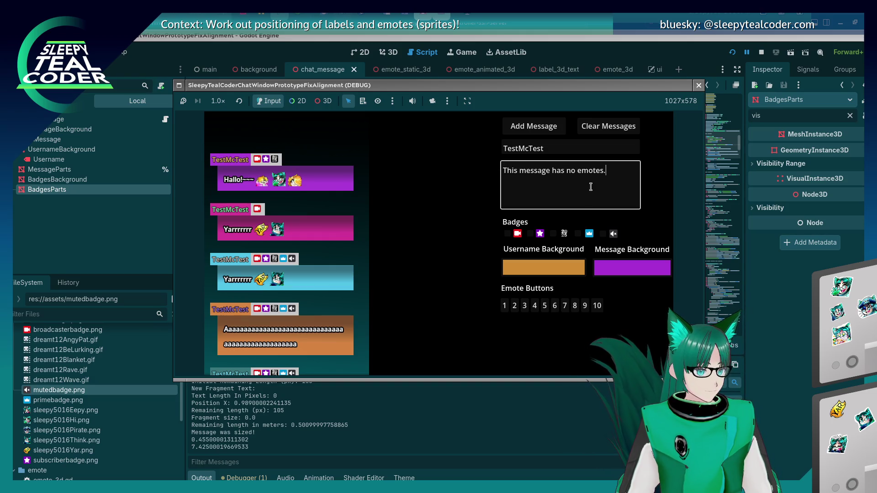
{"action": "key", "text": "BackSpace"}
{"action": "key", "text": "BackSpace"}
{"action": "type", "text": "or badges."}
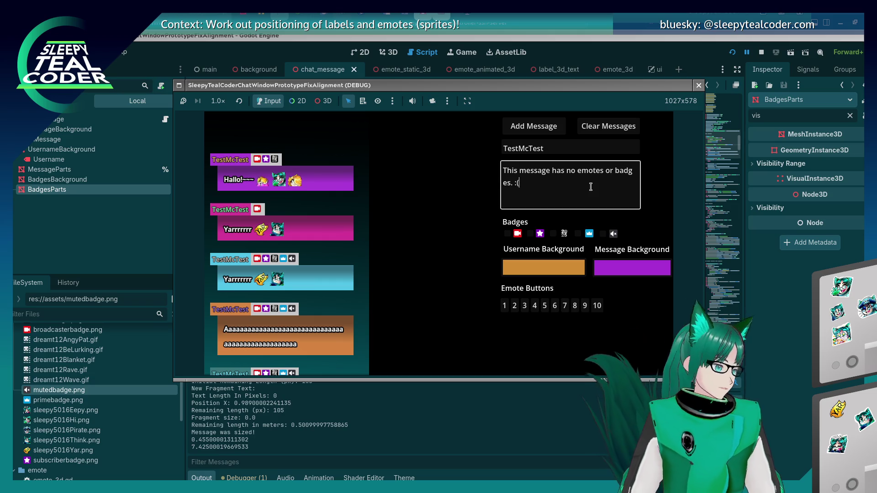
{"action": "left_click", "coordinate": [533, 132]}
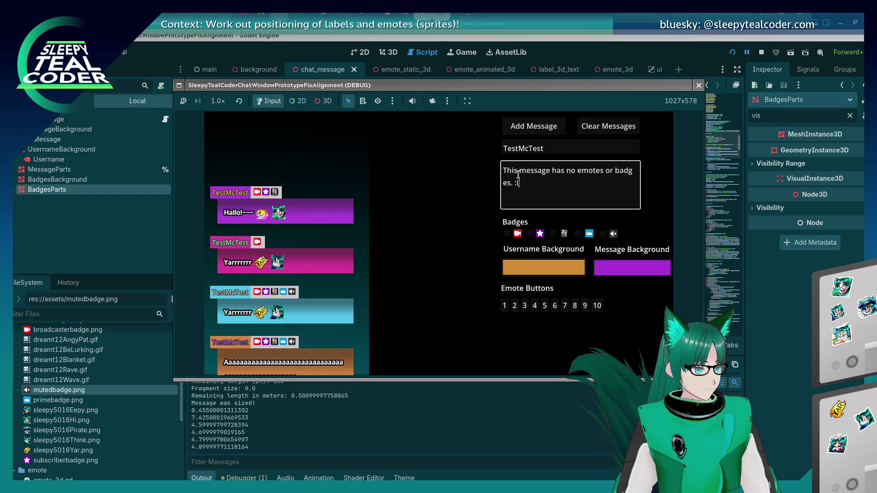
{"action": "left_click", "coordinate": [533, 130]}
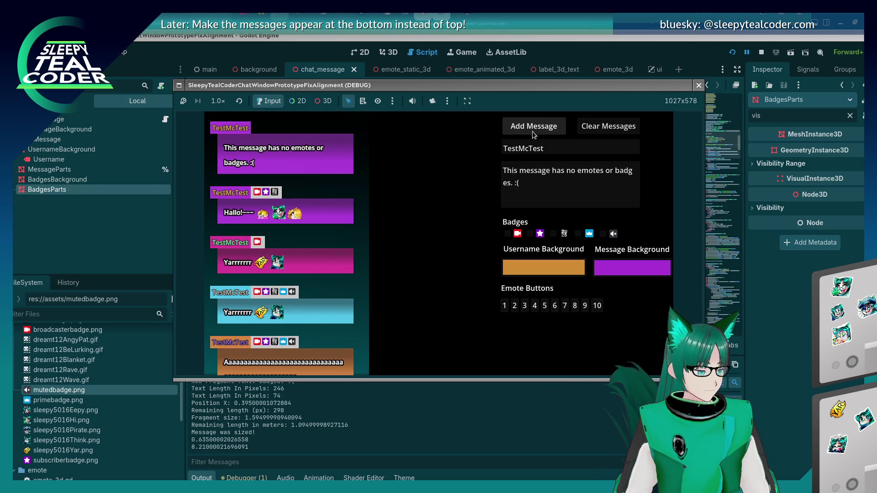
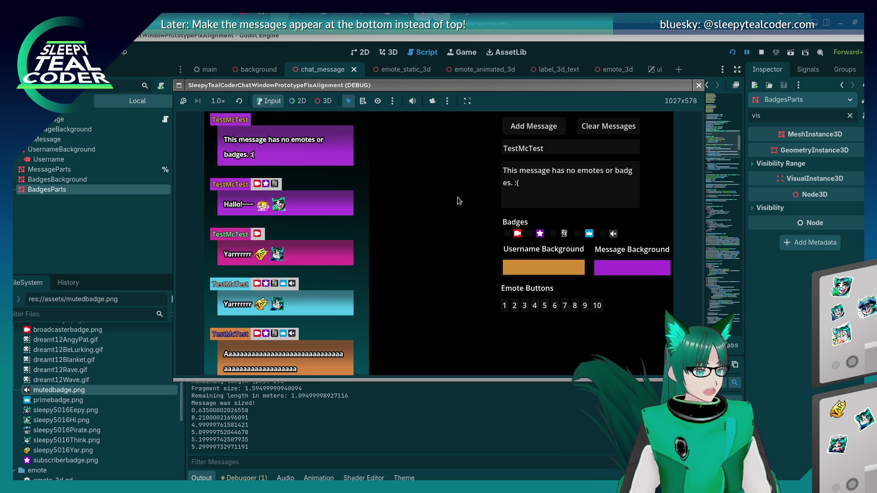
Return to the running chat prototype window and open a Konsole terminal over Godot.
{"action": "key", "text": "alt+Tab"}
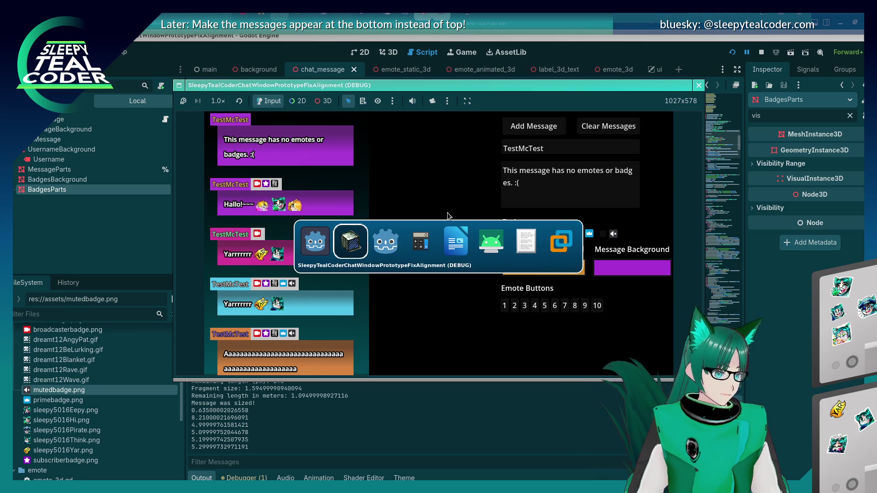
{"action": "left_click", "coordinate": [315, 241]}
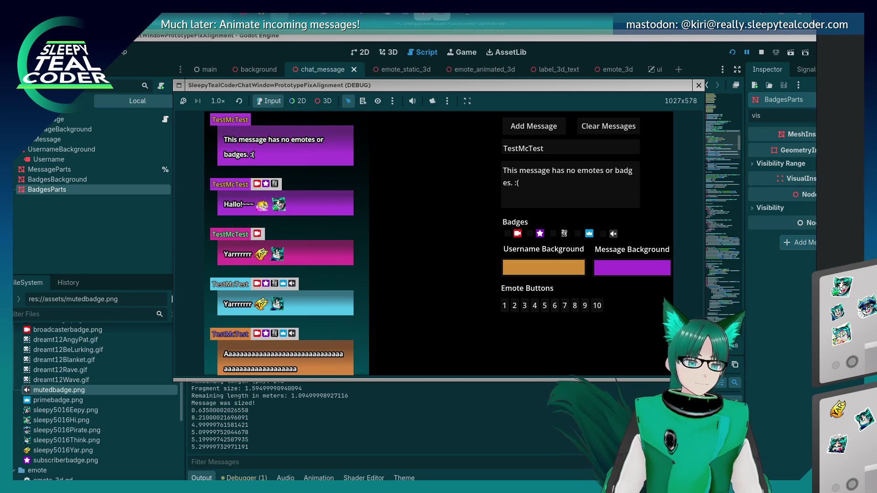
{"action": "key", "text": "ctrl+alt+t"}
Change directory to ../godot/sleepy-teal-coder-chat-window-prototype-fix-alignment using Tab completion.
{"action": "type", "text": "cd ~"}
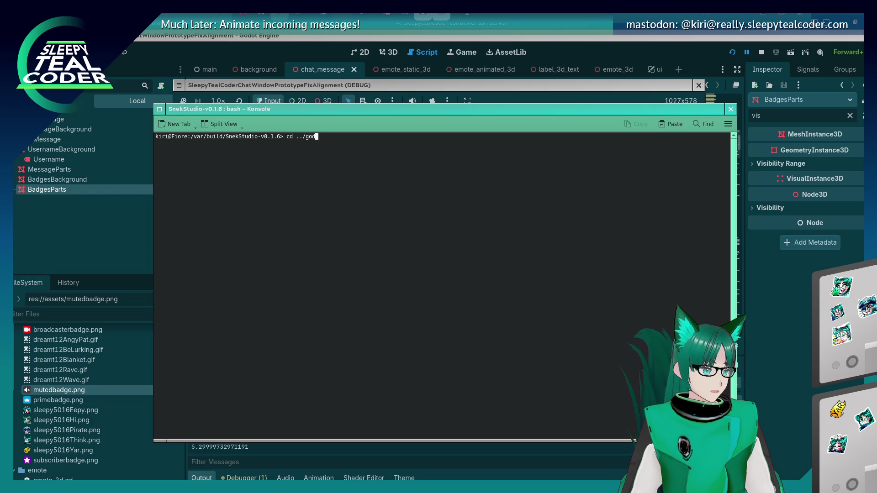
{"action": "type", "text": "o"}
{"action": "key", "text": "Tab"}
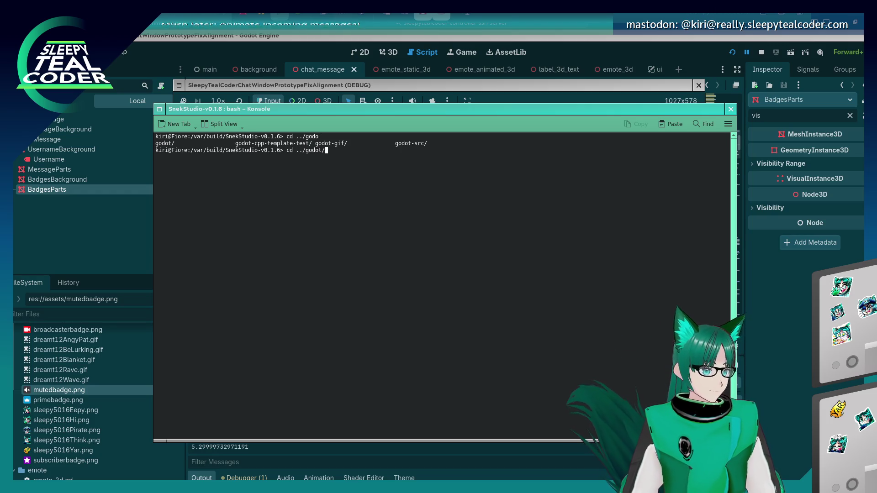
{"action": "type", "text": "/god"}
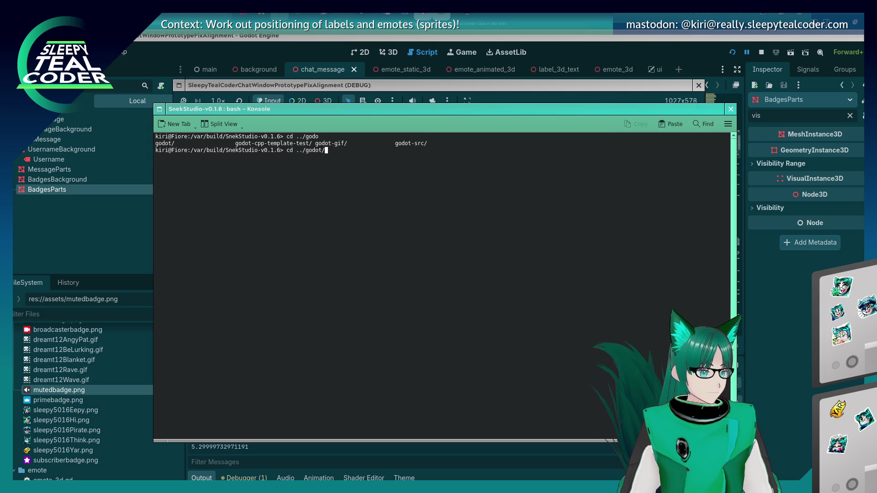
{"action": "key", "text": "Tab"}
{"action": "key", "text": "Tab"}
{"action": "key", "text": "Tab"}
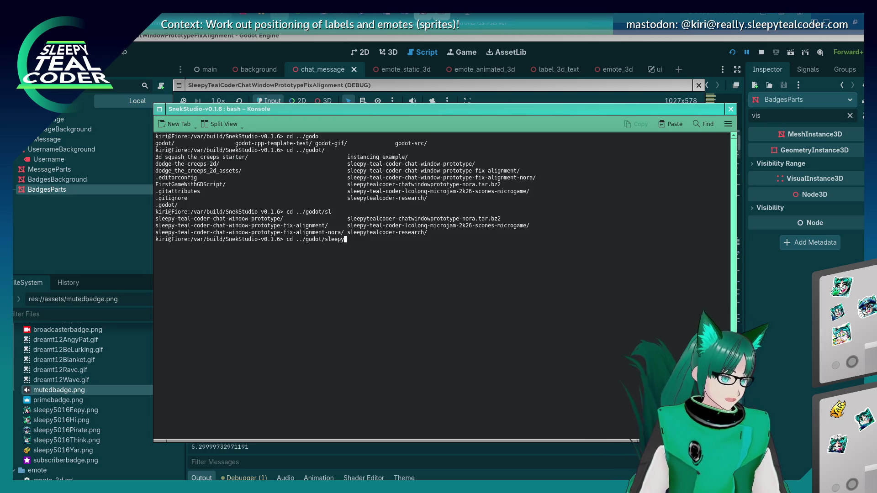
{"action": "type", "text": "-t"}
{"action": "key", "text": "Tab"}
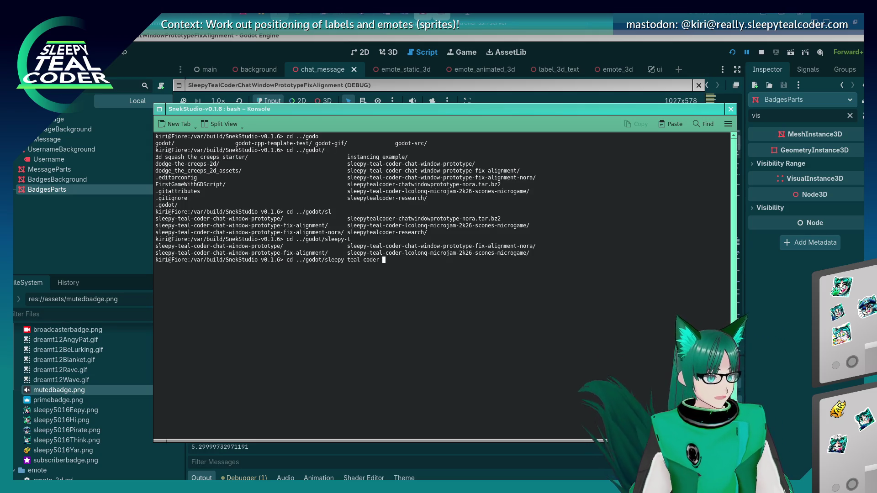
{"action": "type", "text": "ch"}
{"action": "key", "text": "Tab"}
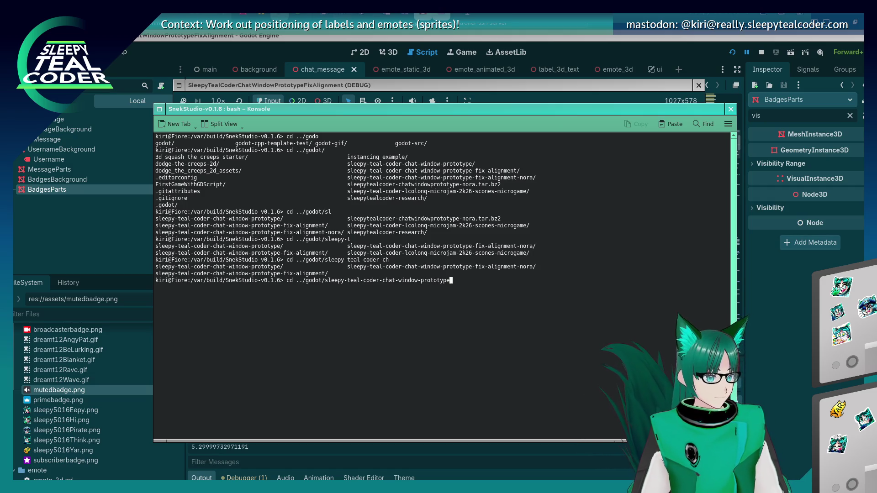
{"action": "key", "text": "BackSpace"}
{"action": "key", "text": "BackSpace"}
{"action": "type", "text": "f"}
{"action": "key", "text": "Tab"}
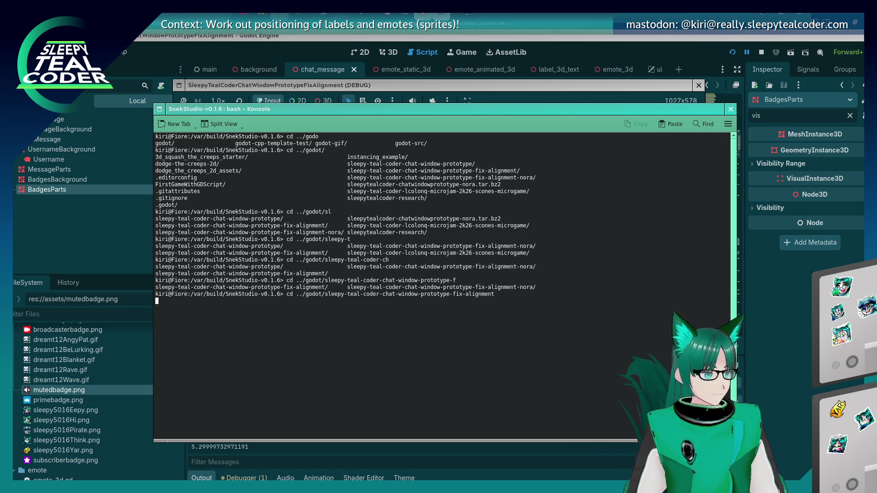
Run git status to list modified and untracked files, then enlarge the terminal window.
{"action": "type", "text": "status"}
{"action": "key", "text": "Return"}
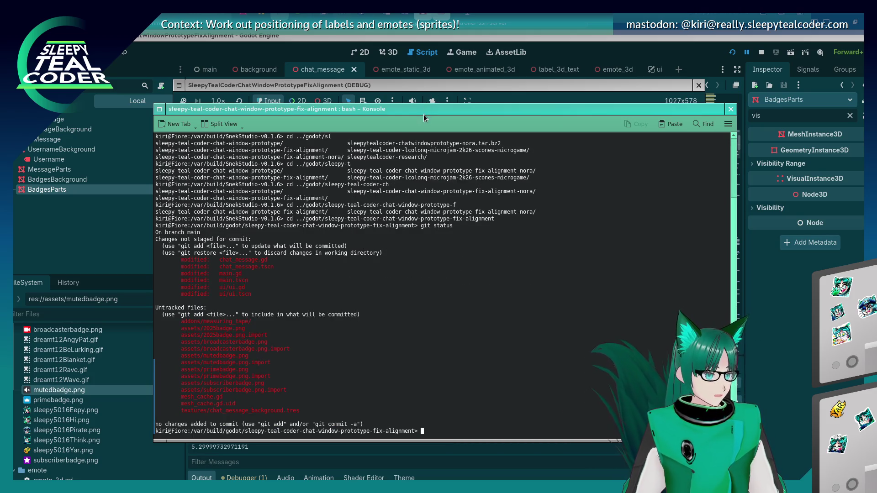
{"action": "left_click_drag", "start_coordinate": [423, 118], "coordinate": [467, 103]}
{"action": "scroll", "coordinate": [448, 234], "scroll_direction": "up", "scroll_amount": 3, "text": "ctrl"}
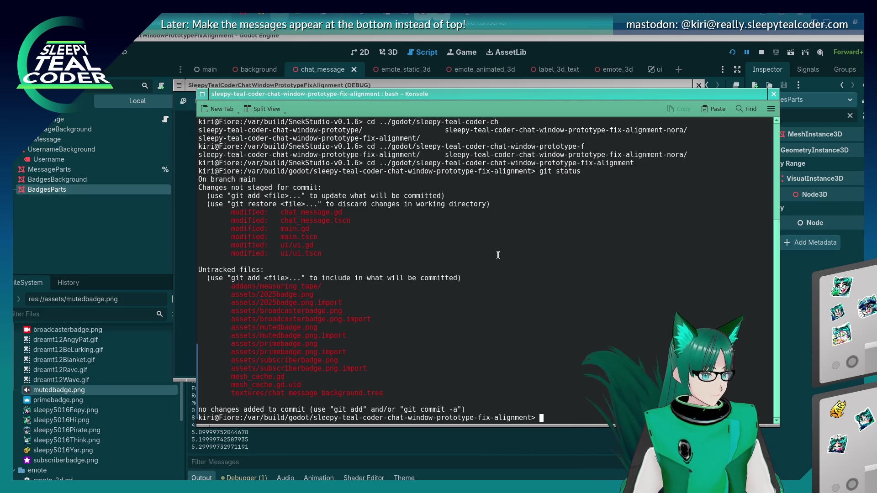
Start a git add listing chat_message.gd, chat_message.tscn, main.gd and main.tscn.
{"action": "type", "text": "git add ch"}
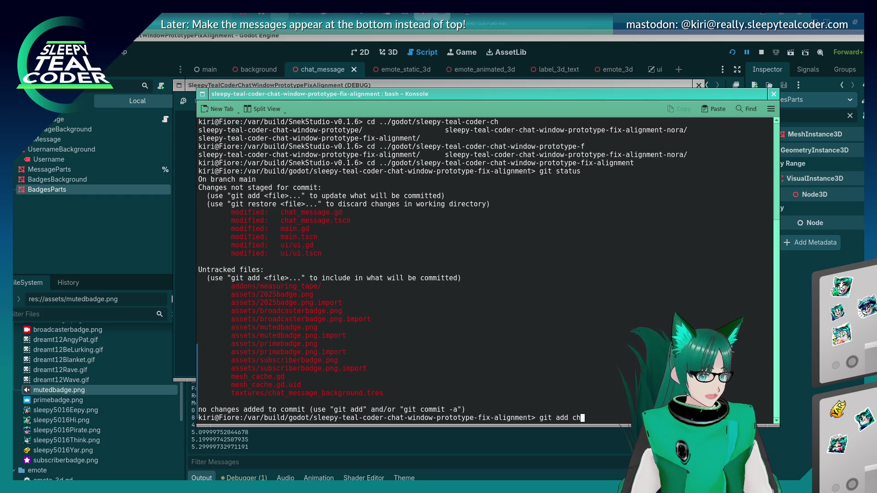
{"action": "key", "text": "Tab"}
{"action": "type", "text": "at_messag"}
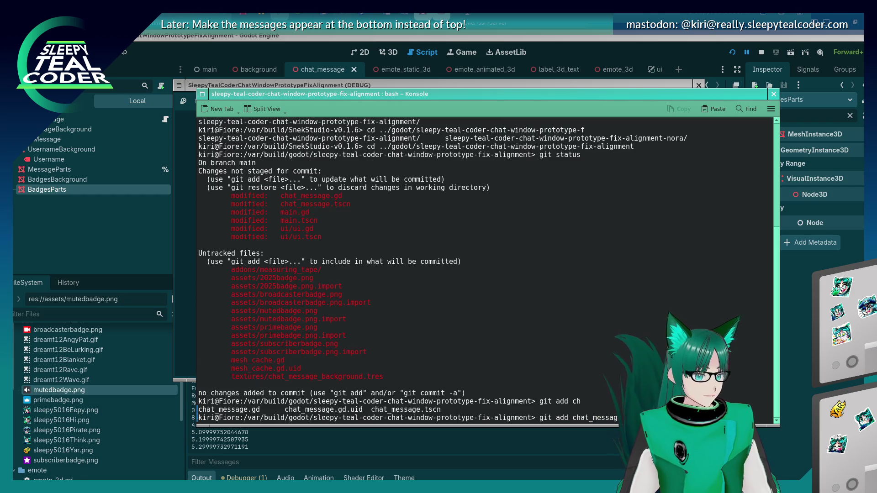
{"action": "type", "text": ".gd"}
{"action": "key", "text": "Tab"}
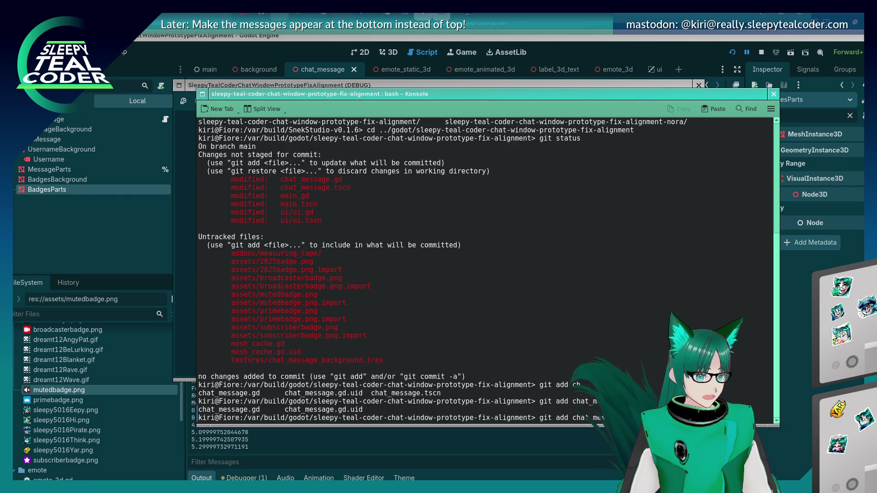
{"action": "key", "text": "BackSpace"}
{"action": "key", "text": "BackSpace"}
{"action": "key", "text": "BackSpace"}
{"action": "key", "text": "Tab"}
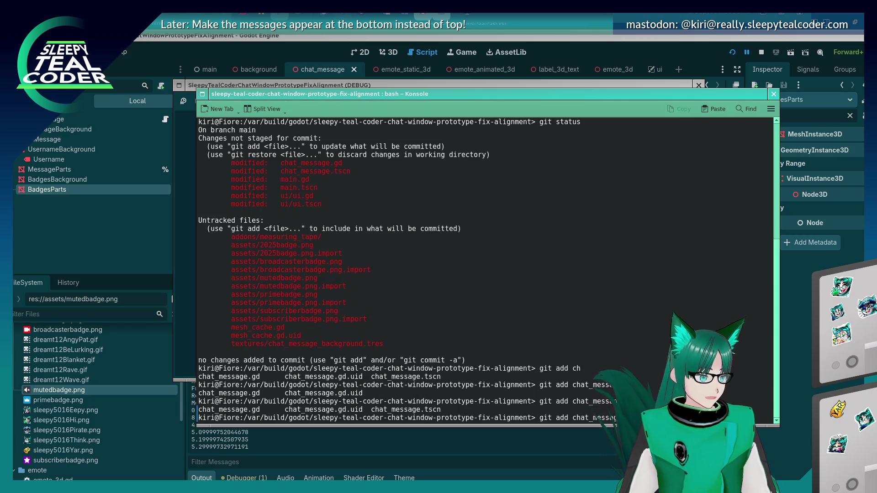
{"action": "type", "text": "tscn ma"}
{"action": "key", "text": "Tab"}
{"action": "type", "text": "in.gd"}
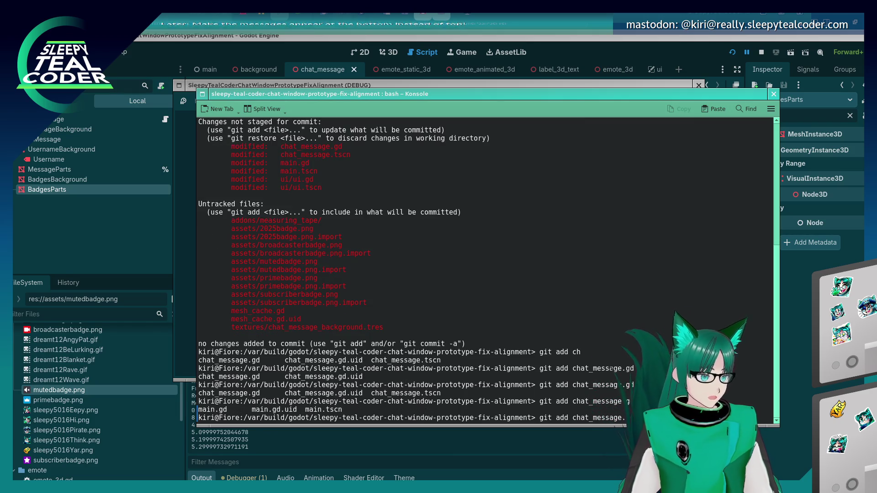
{"action": "key", "text": "Tab"}
{"action": "key", "text": "BackSpace"}
{"action": "key", "text": "BackSpace"}
{"action": "key", "text": "Tab"}
{"action": "type", "text": "t"}
{"action": "key", "text": "Tab"}
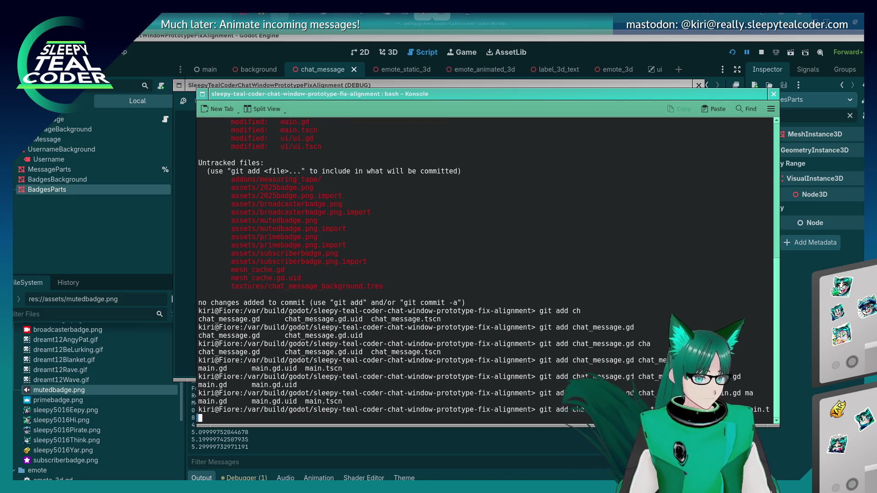
Add ui/*, assets/*, mesh_cache.gd, mesh_cache.gd.uid and textures/chat_message_background.tres, then stage them.
{"action": "type", "text": "ui/* "}
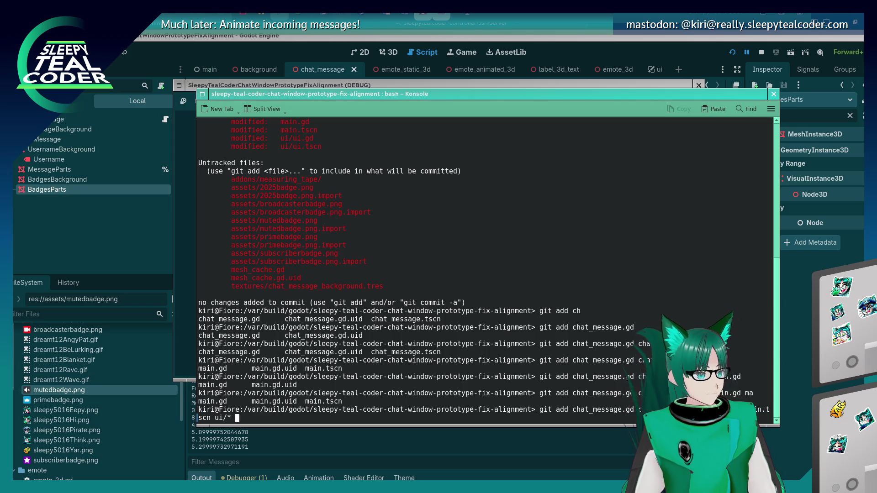
{"action": "type", "text": "assets/*"}
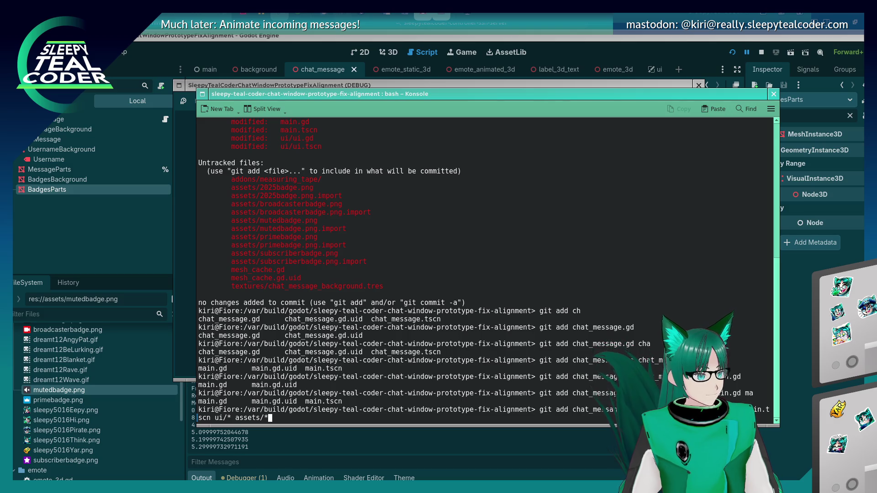
{"action": "type", "text": " mes"}
{"action": "key", "text": "Tab"}
{"action": "type", "text": "mes"}
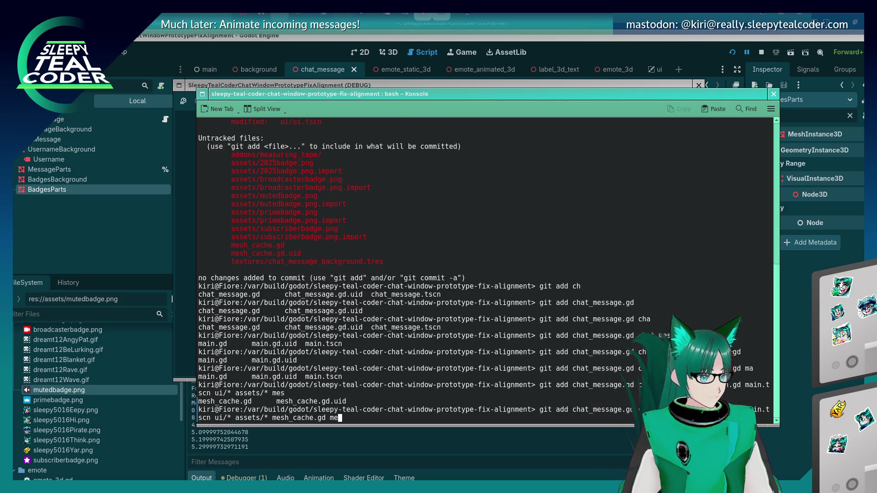
{"action": "key", "text": "Tab"}
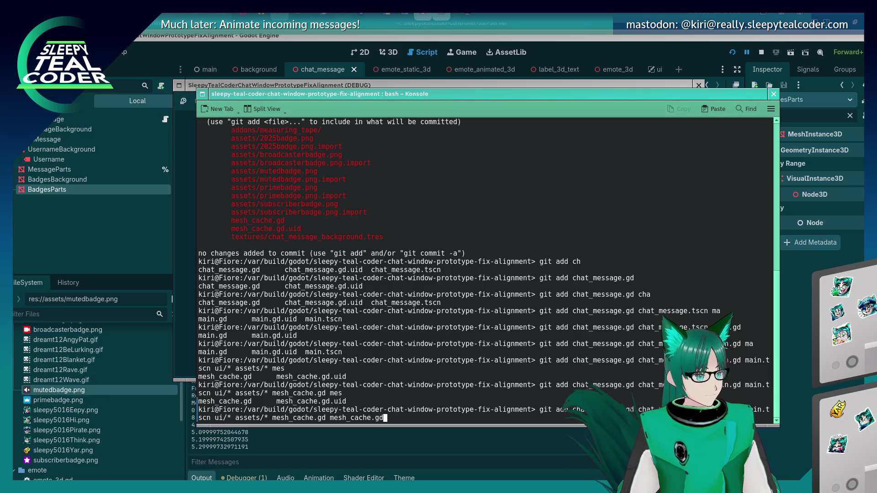
{"action": "type", "text": ".uid"}
{"action": "key", "text": "Tab"}
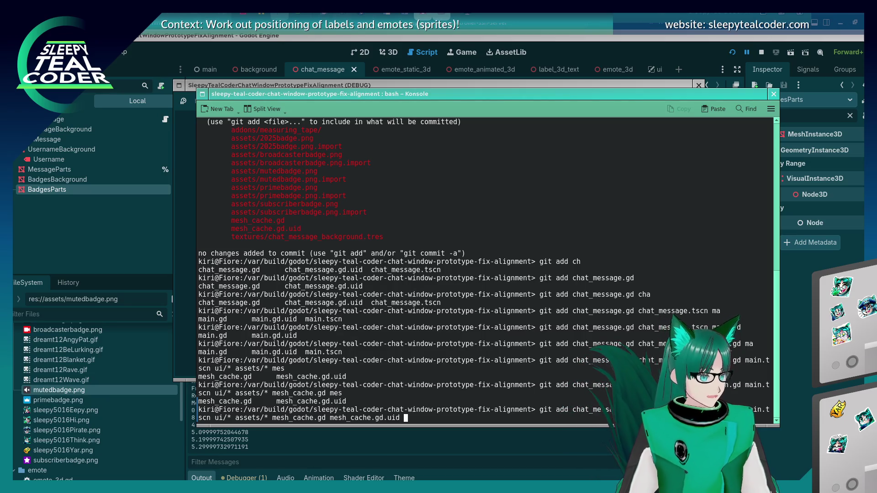
{"action": "key", "text": "Tab"}
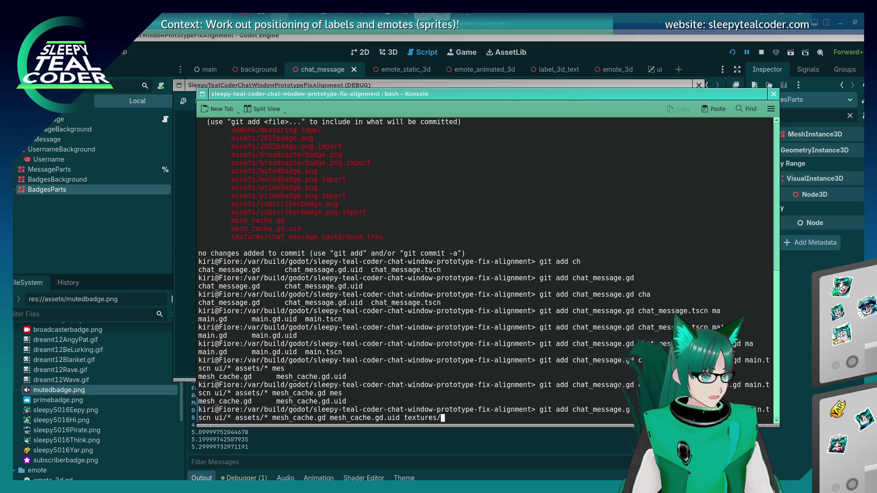
{"action": "key", "text": "Tab"}
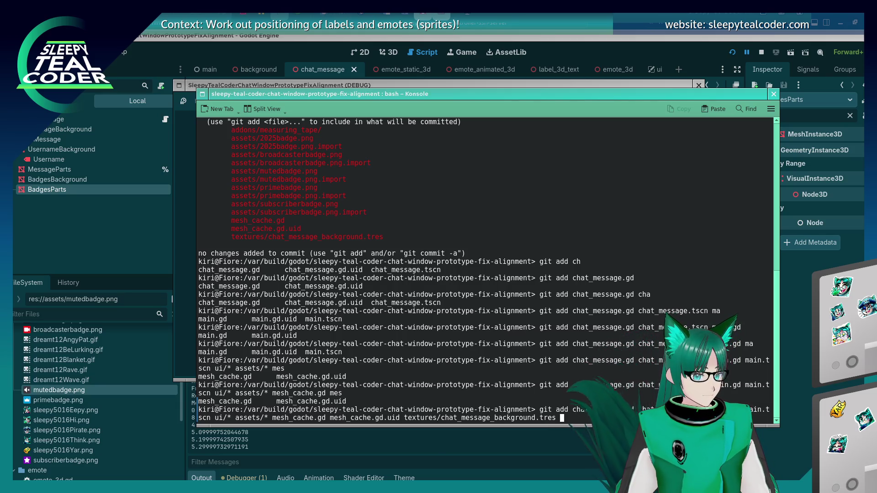
{"action": "key", "text": "Return"}
Run git commit and write the summary 'Fix layout some more - doesn't seem to be breaking right now. Also added badges.'.
{"action": "type", "text": "git commit"}
{"action": "key", "text": "Return"}
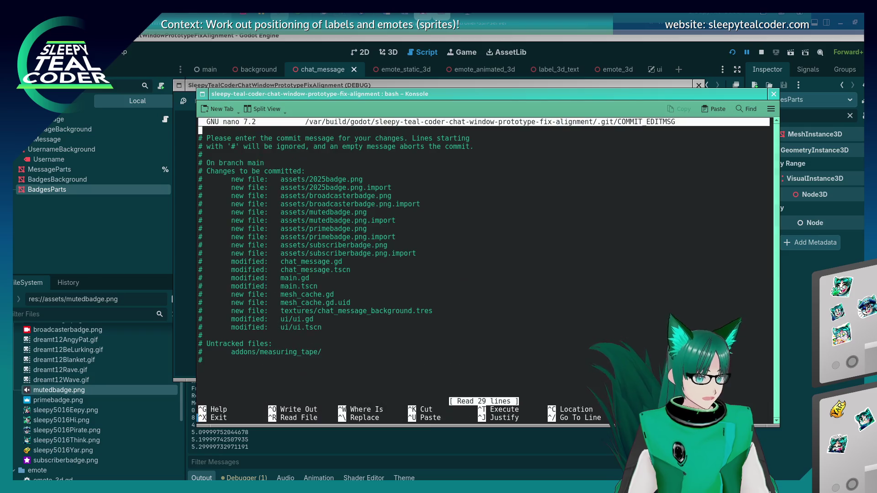
{"action": "key", "text": "Return"}
{"action": "key", "text": "Up"}
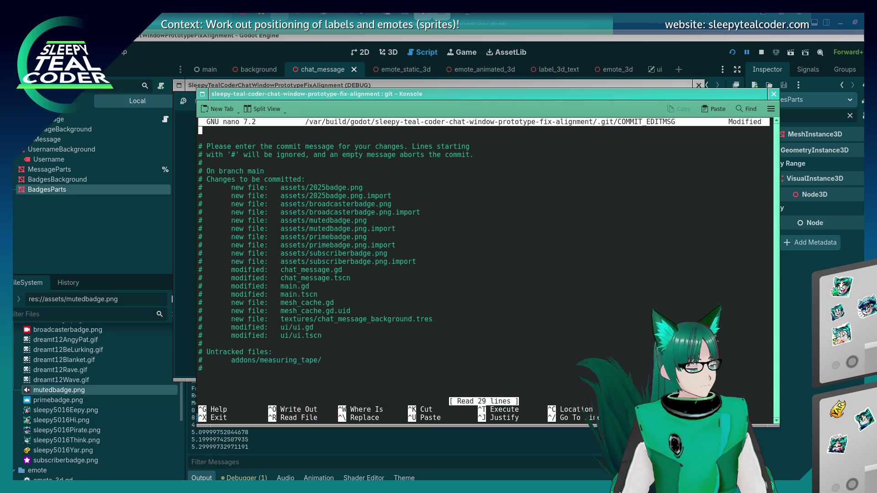
{"action": "type", "text": "Added"}
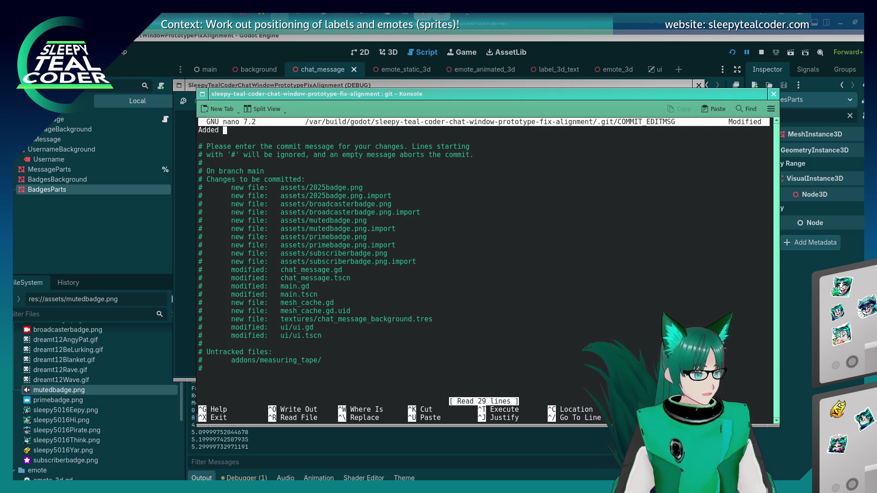
{"action": "key", "text": "BackSpace"}
{"action": "key", "text": "BackSpace"}
{"action": "key", "text": "BackSpace"}
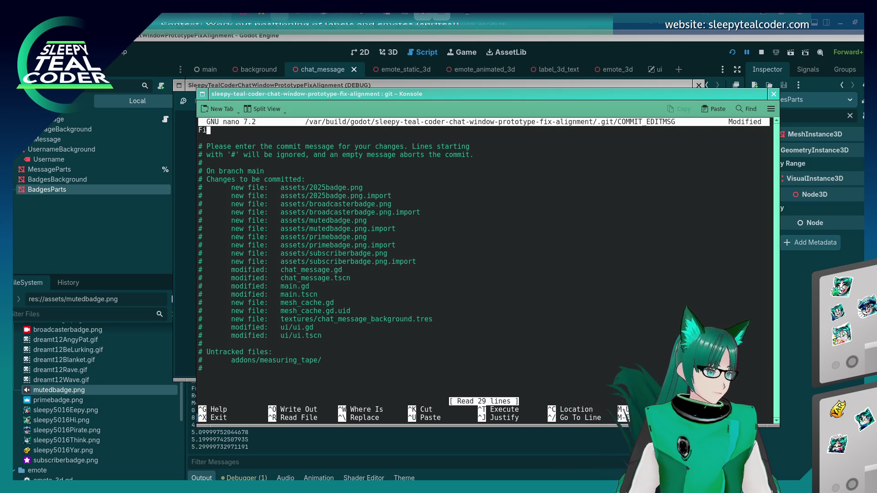
{"action": "type", "text": "Fix layoutr"}
{"action": "key", "text": "BackSpace"}
{"action": "type", "text": "soe"}
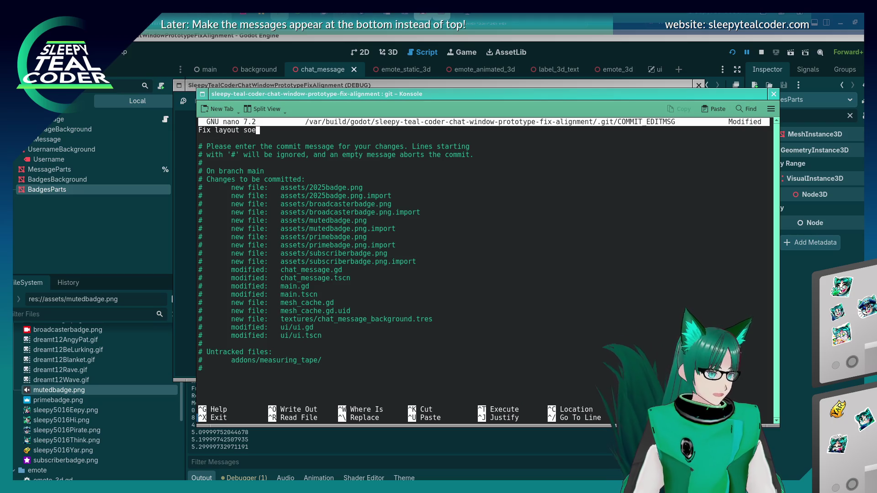
{"action": "key", "text": "BackSpace"}
{"action": "type", "text": "me more - do"}
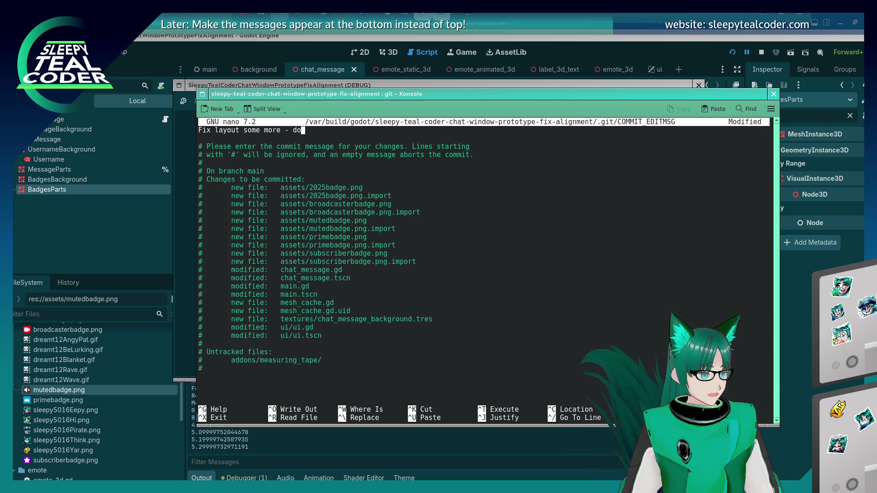
{"action": "type", "text": "esn't seem to be breaking right now. "}
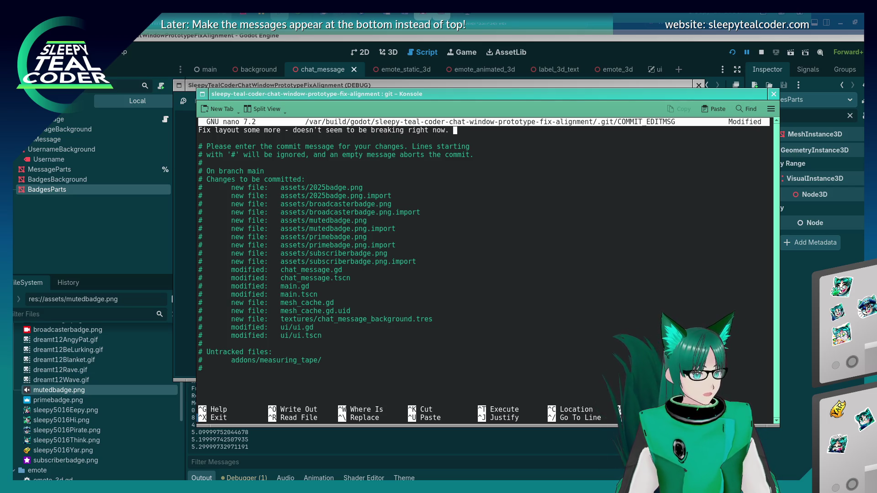
{"action": "type", "text": "Also added ba"}
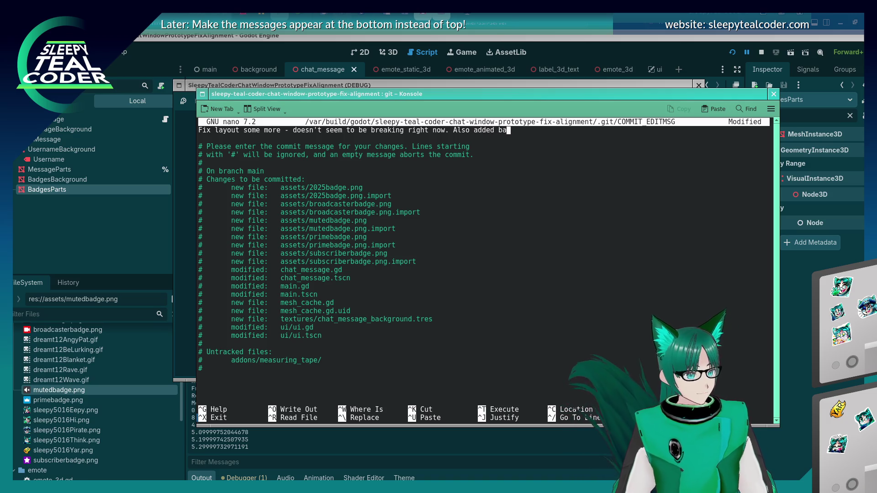
{"action": "type", "text": "dges."}
Begin the body: 'Need to fix spacing for text fragment line full of text then breaking text in middle of line', wrapped.
{"action": "key", "text": "Return"}
{"action": "key", "text": "Return"}
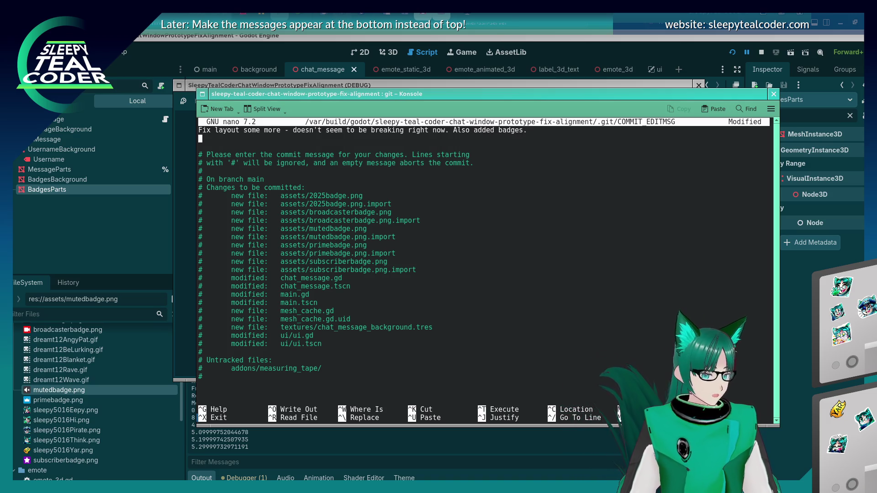
{"action": "type", "text": "Need "}
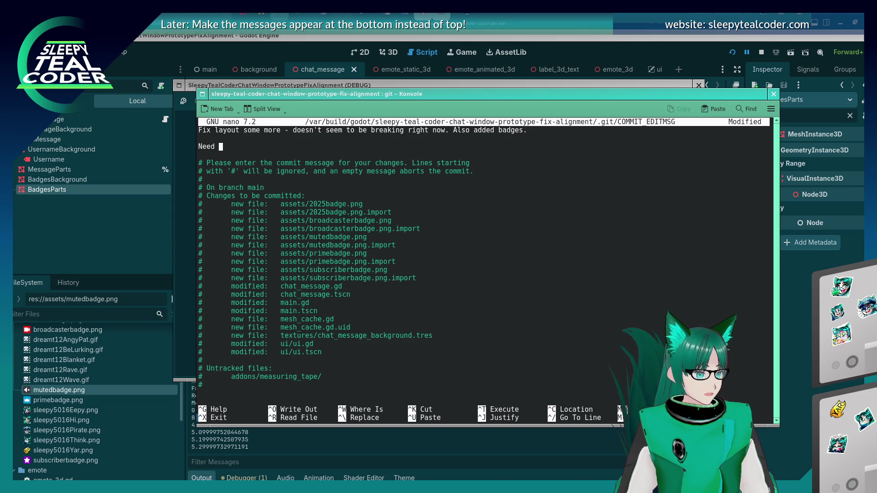
{"action": "type", "text": "to fix spacing whe"}
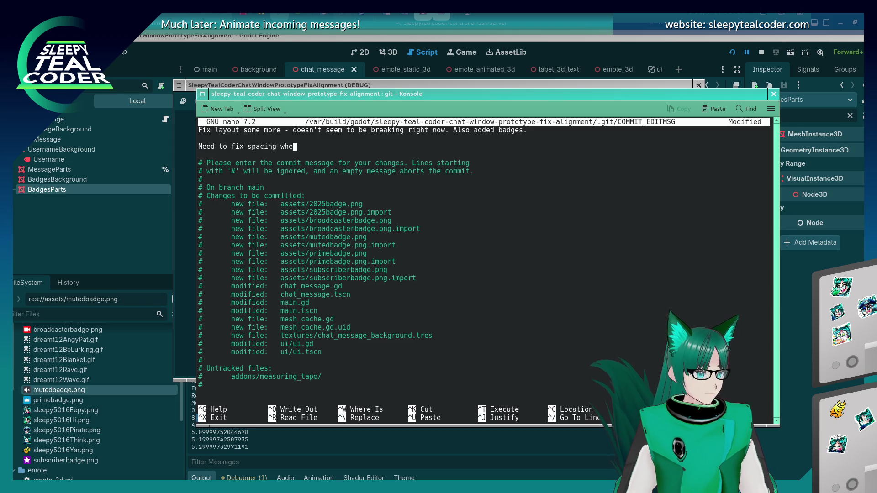
{"action": "key", "text": "BackSpace"}
{"action": "key", "text": "BackSpace"}
{"action": "key", "text": "BackSpace"}
{"action": "type", "text": "for text fer"}
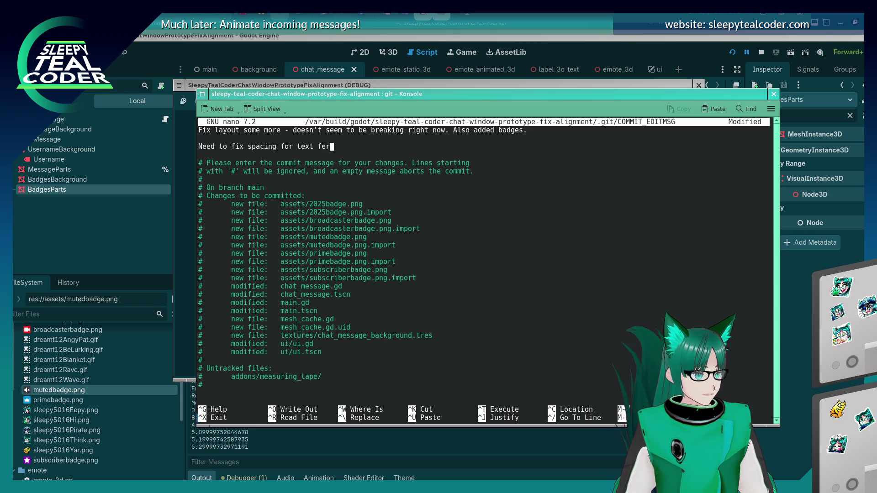
{"action": "key", "text": "BackSpace"}
{"action": "key", "text": "BackSpace"}
{"action": "type", "text": "ragments"}
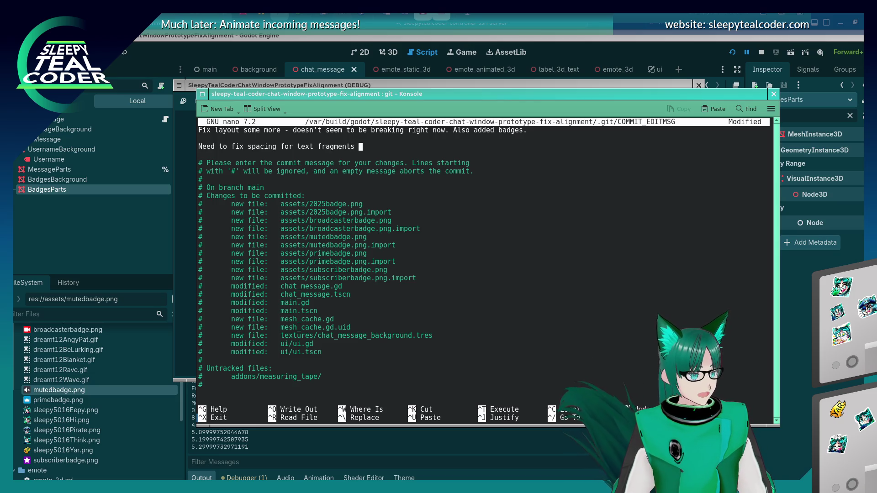
{"action": "key", "text": "BackSpace"}
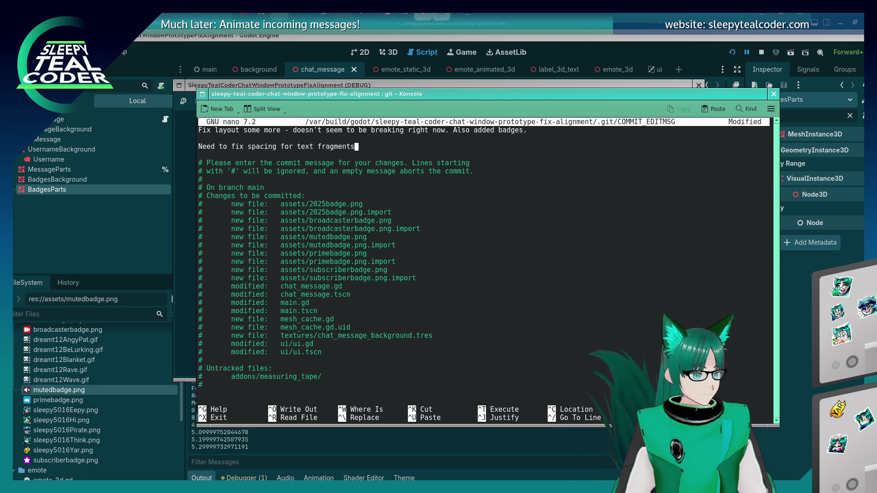
{"action": "type", "text": " - line"}
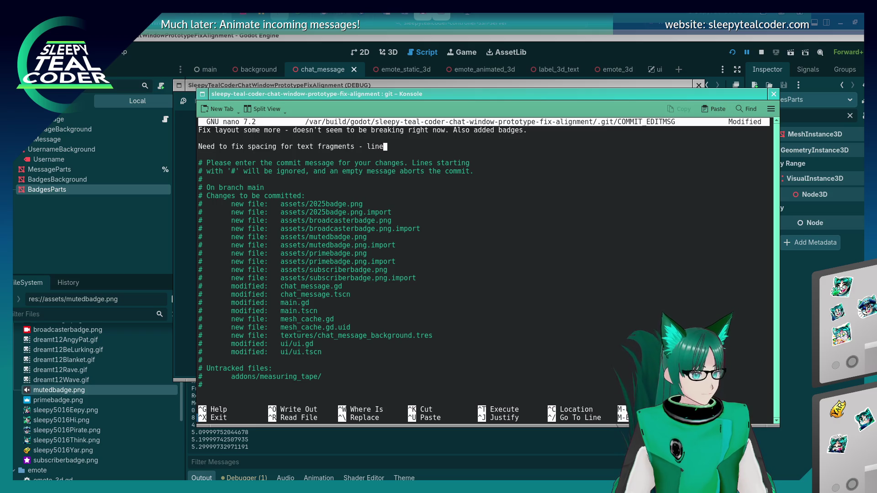
{"action": "type", "text": " full of"}
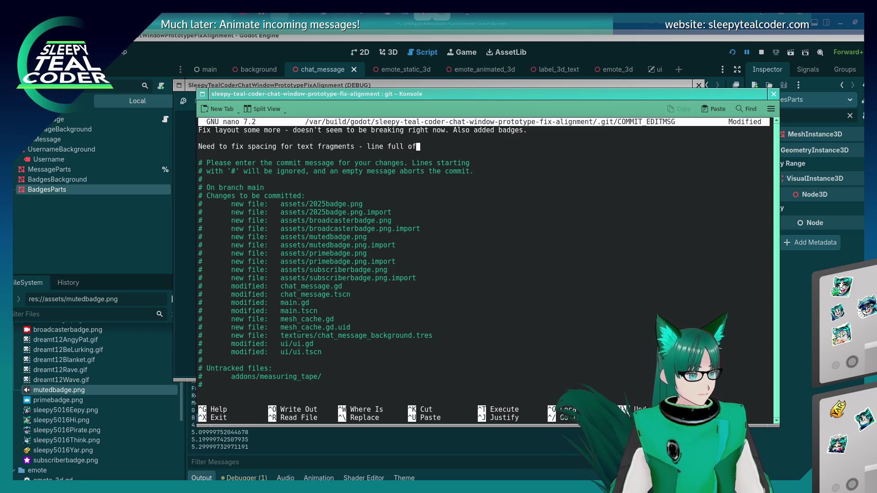
{"action": "type", "text": " text then "}
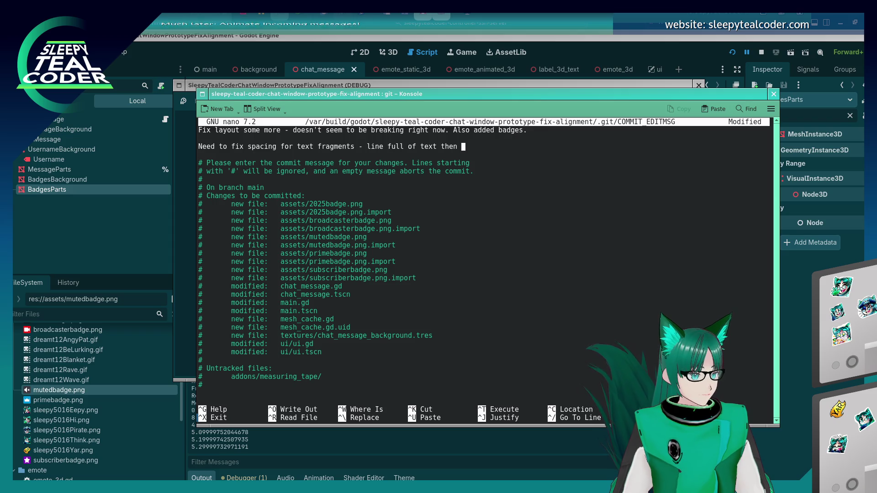
{"action": "type", "text": "breaking text in"}
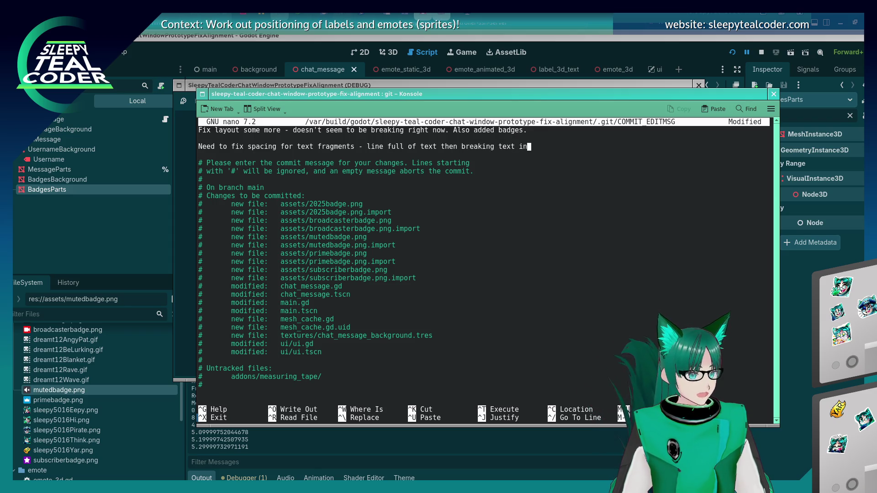
{"action": "type", "text": " middle of line"}
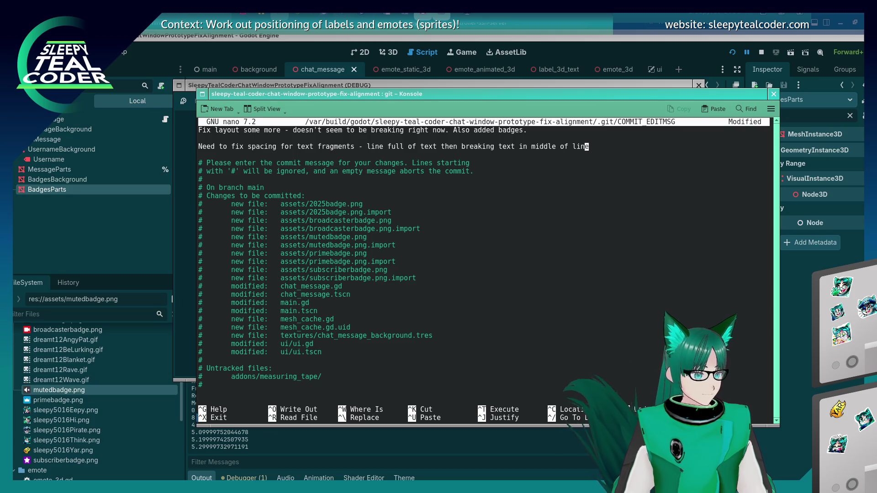
{"action": "key", "text": "Left"}
{"action": "key", "text": "Left"}
{"action": "key", "text": "Left"}
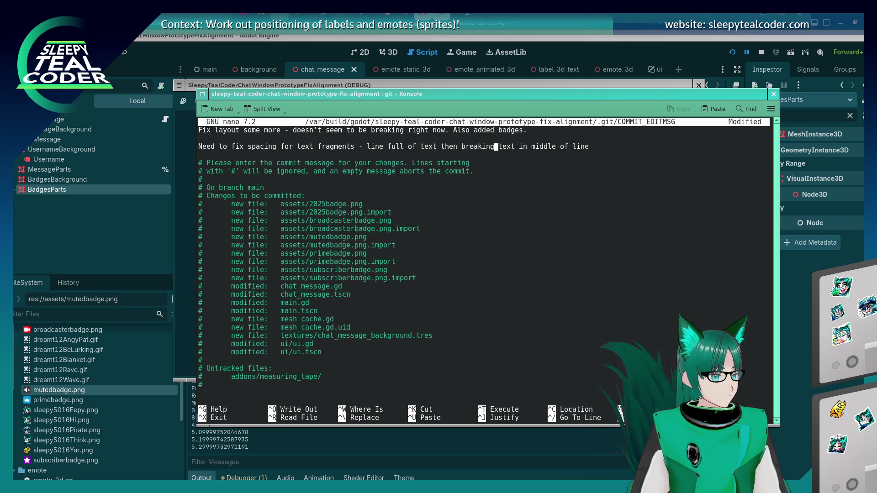
{"action": "key", "text": "Right"}
{"action": "key", "text": "Delete"}
{"action": "key", "text": "Return"}
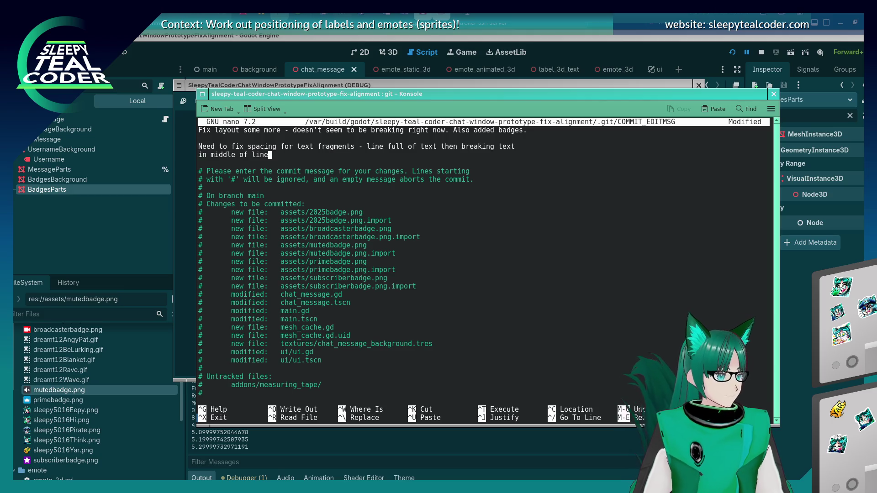
Finish the body with 'then another line of text is a bug as it's not moving to a new line.' and save.
{"action": "type", "text": " then "}
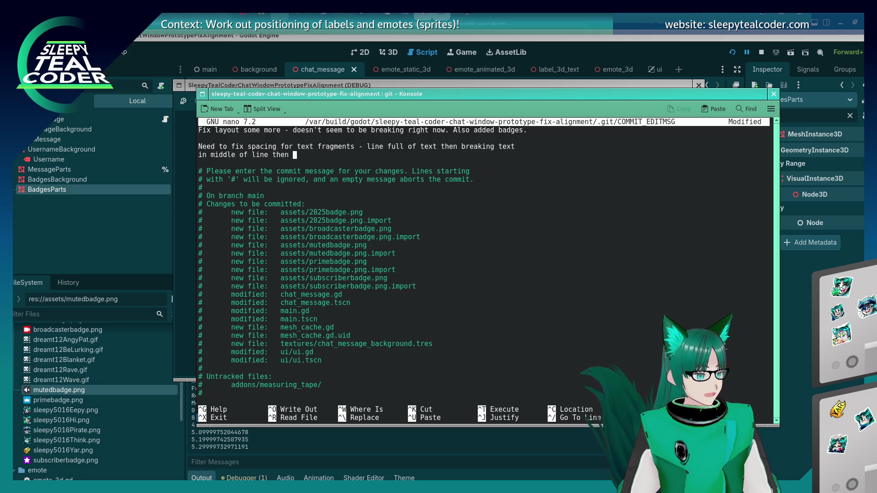
{"action": "type", "text": "another line of t"}
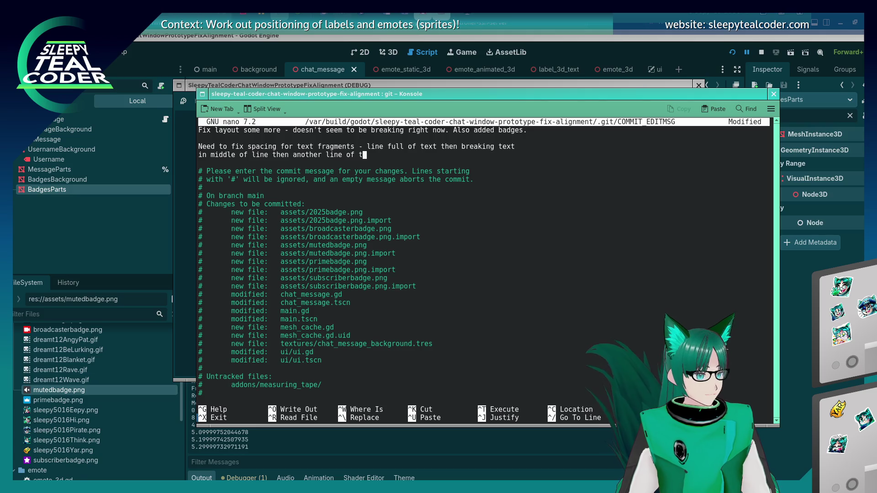
{"action": "type", "text": "ext doesn't s"}
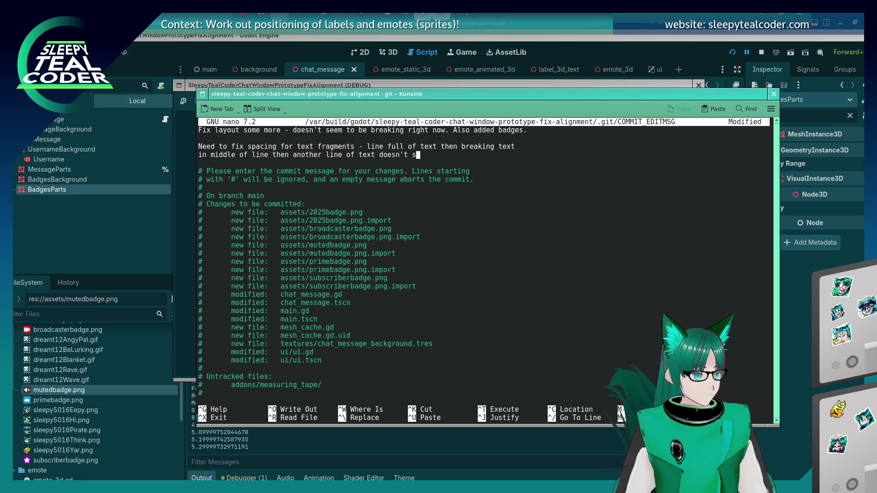
{"action": "key", "text": "BackSpace"}
{"action": "key", "text": "BackSpace"}
{"action": "key", "text": "BackSpace"}
{"action": "type", "text": "is "}
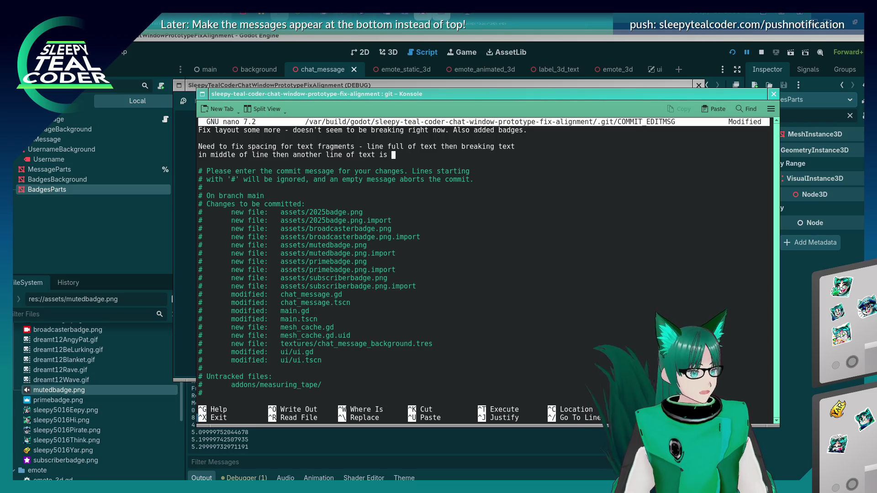
{"action": "type", "text": "b"}
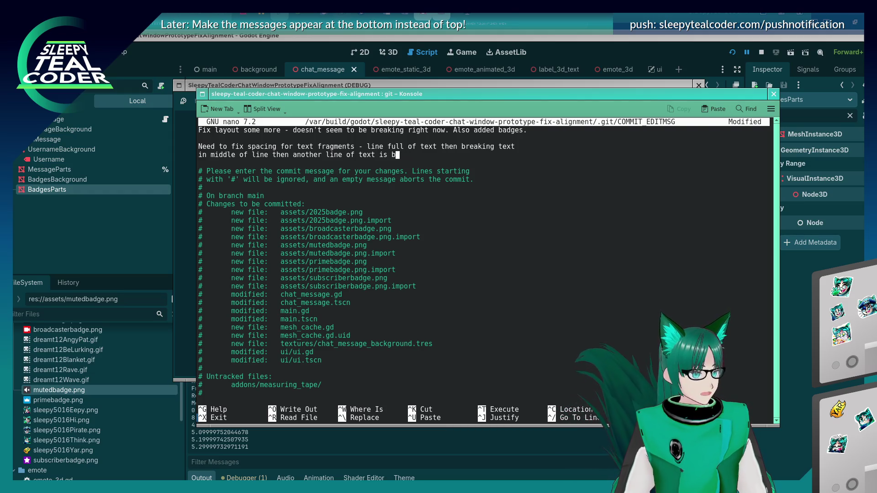
{"action": "key", "text": "BackSpace"}
{"action": "type", "text": "a bug as it's not moving"}
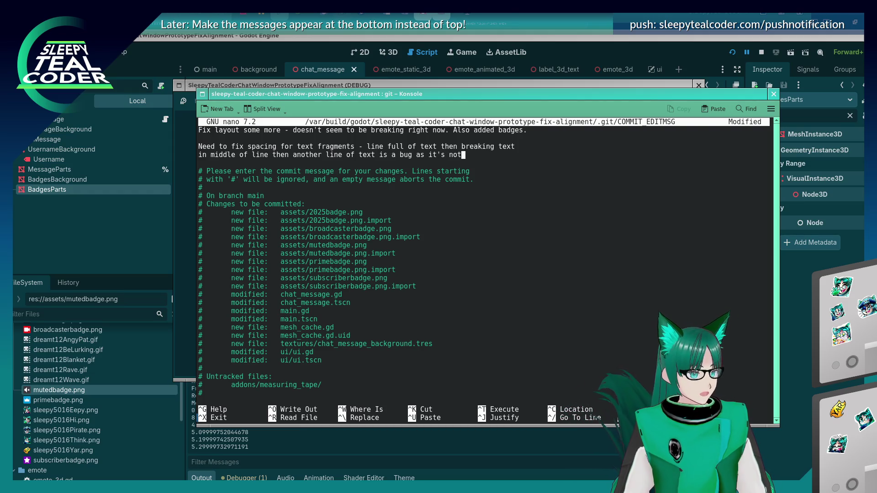
{"action": "key", "text": "Return"}
{"action": "type", "text": "to a new line."}
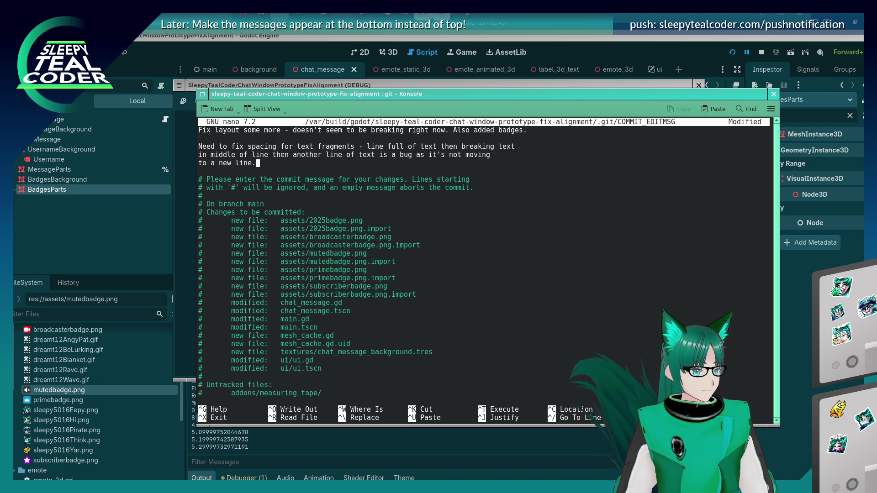
{"action": "key", "text": "ctrl+o"}
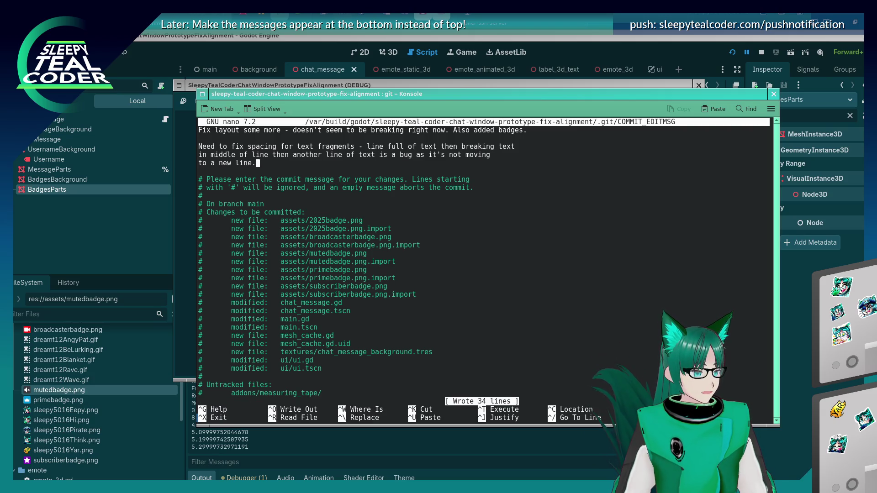
Exit nano to complete the commit, showing 19 files changed, 460 insertions and 54 deletions.
{"action": "key", "text": "ctrl+x"}
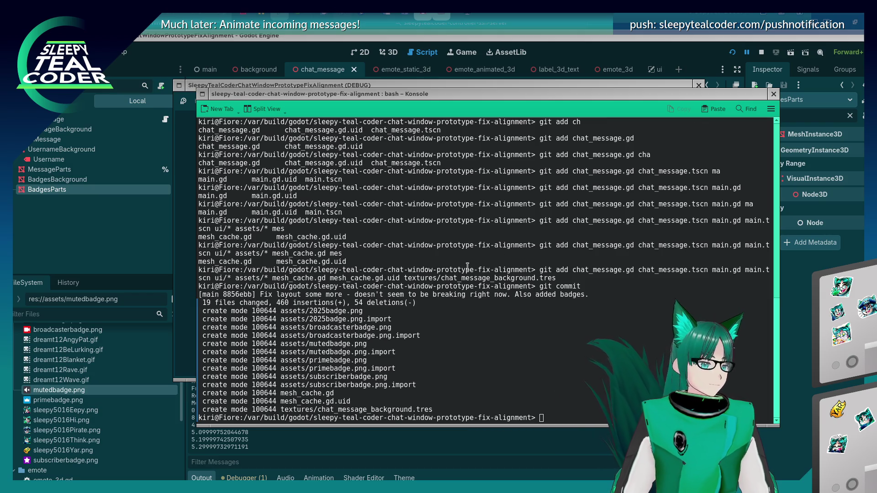
{"action": "key", "text": "alt+Tab"}
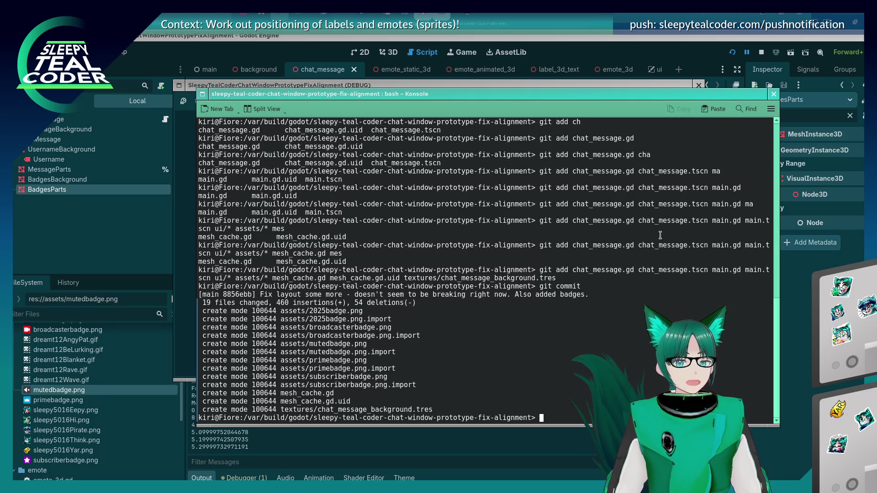
{"action": "key", "text": "alt+Tab"}
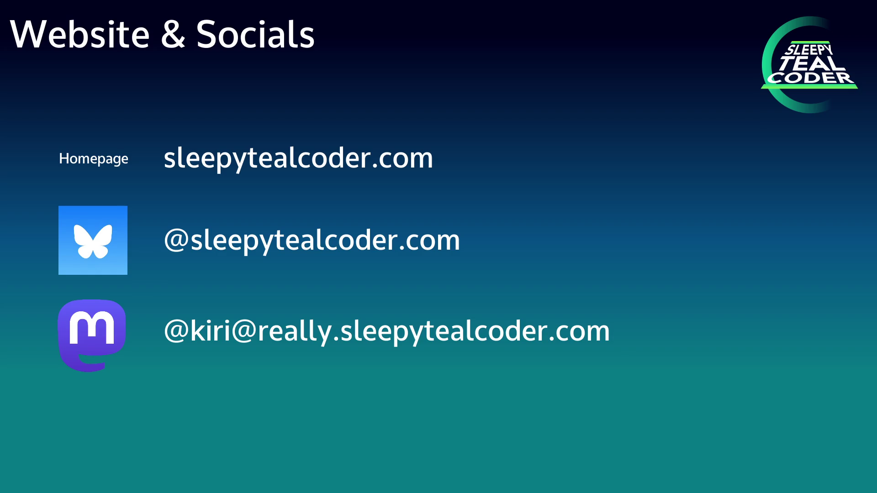
{"action": "key", "text": "Right"}
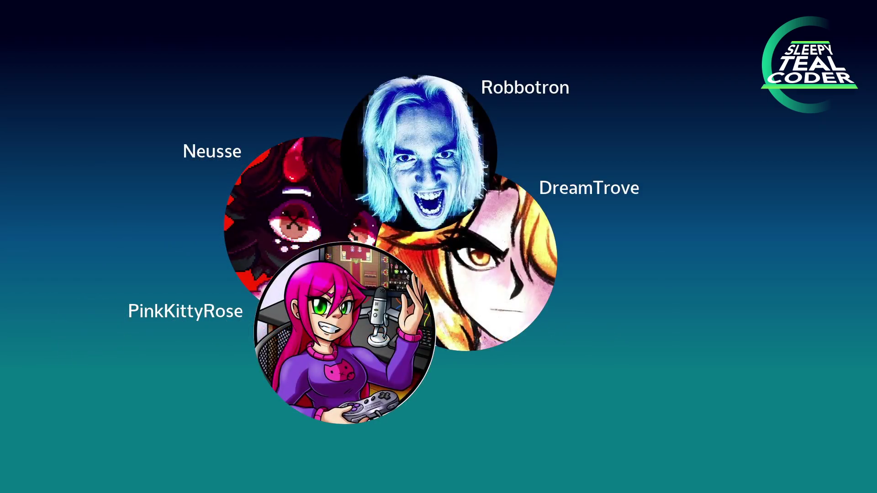